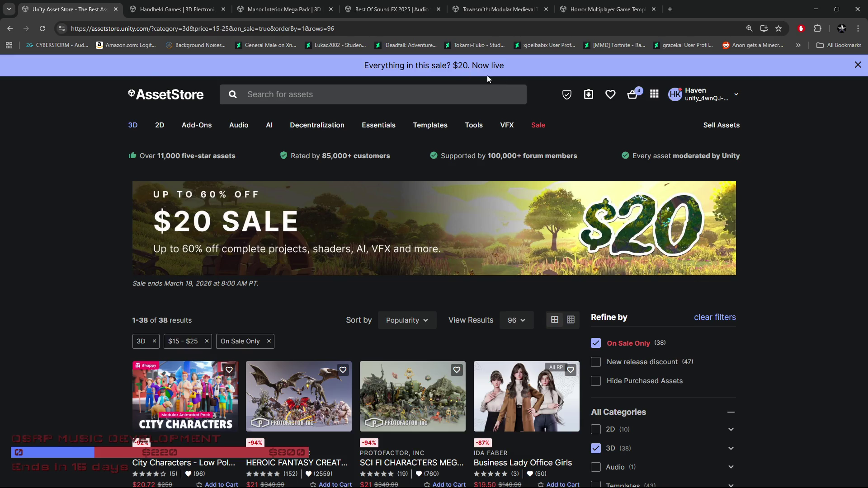
Browse down through the current on-sale asset results.
scroll(325, 351, down, 2)
scroll(324, 346, down, 1)
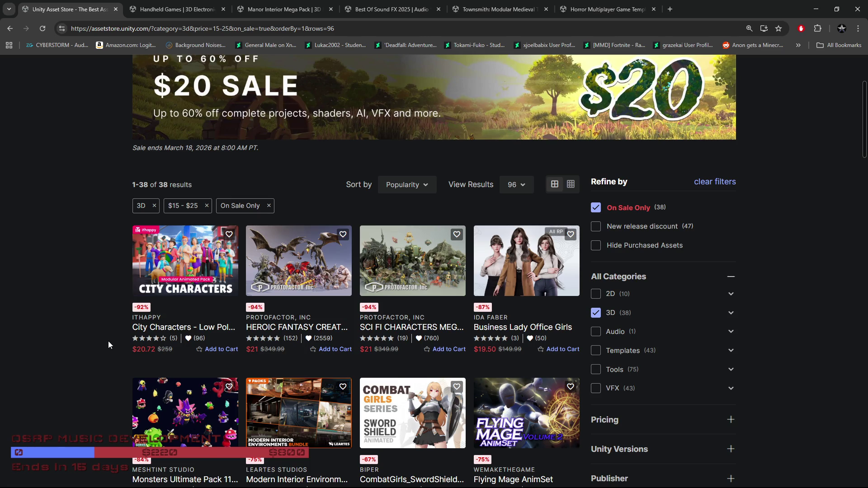
scroll(108, 341, down, 5)
scroll(105, 343, down, 2)
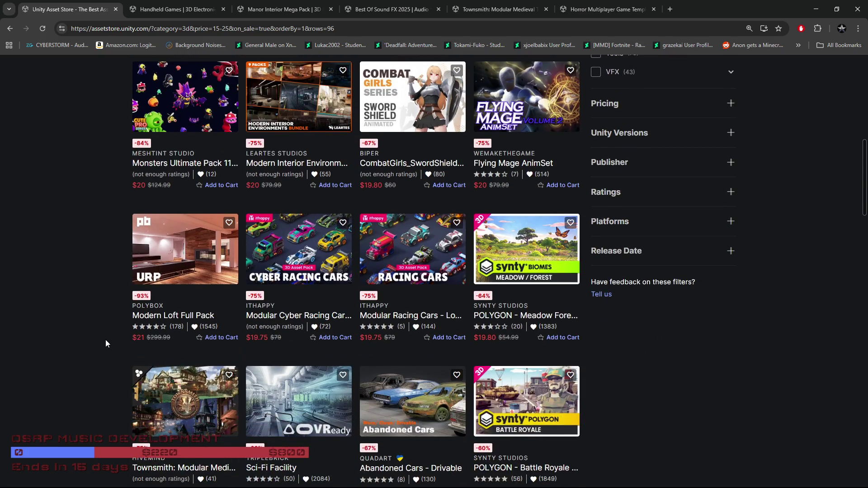
scroll(102, 342, down, 2)
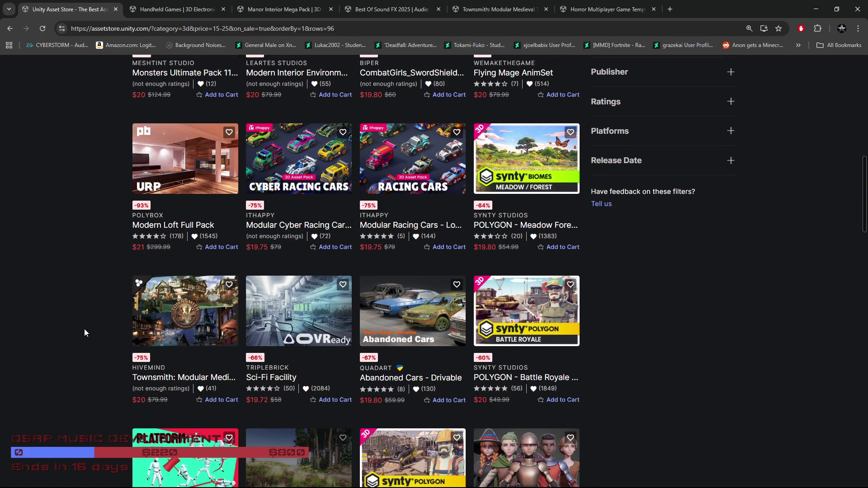
scroll(83, 331, down, 4)
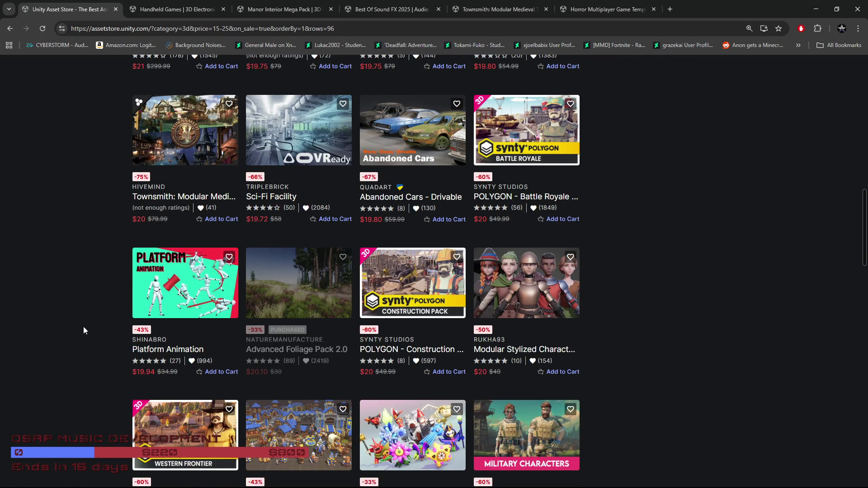
scroll(84, 326, down, 3)
scroll(85, 326, down, 2)
scroll(85, 327, down, 5)
scroll(85, 327, down, 3)
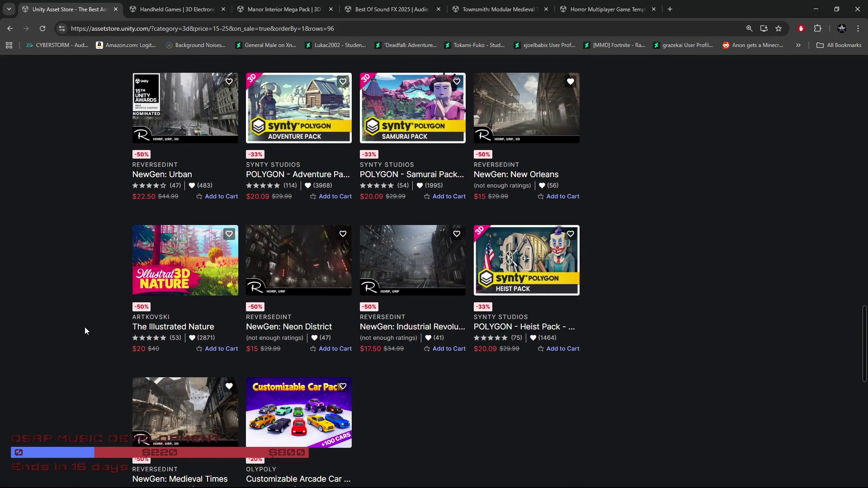
scroll(85, 327, up, 1)
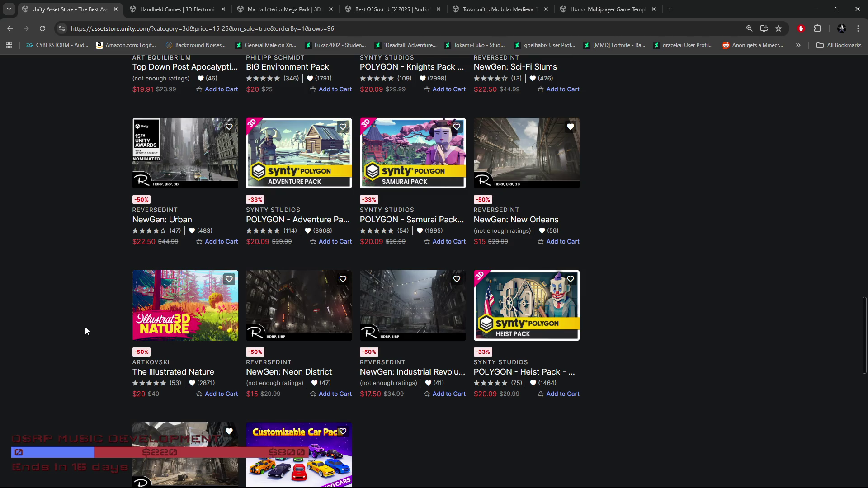
scroll(85, 327, down, 4)
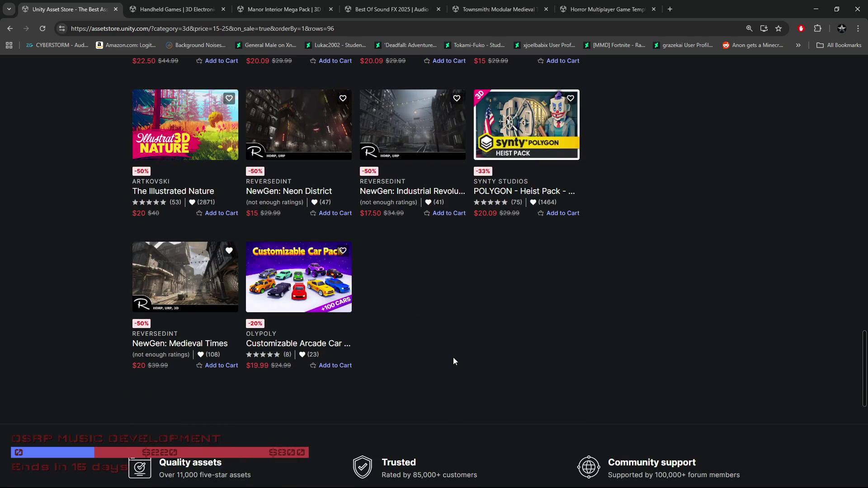
scroll(497, 358, up, 20)
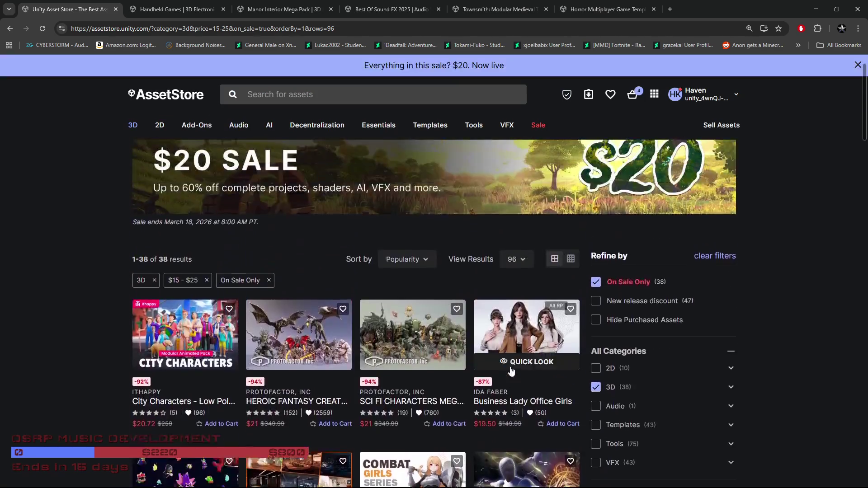
scroll(80, 326, down, 1)
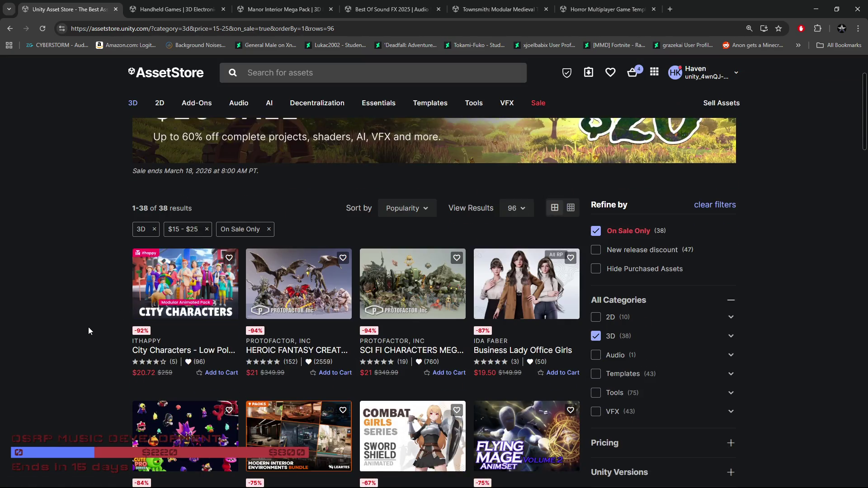
scroll(88, 327, down, 1)
scroll(66, 319, down, 3)
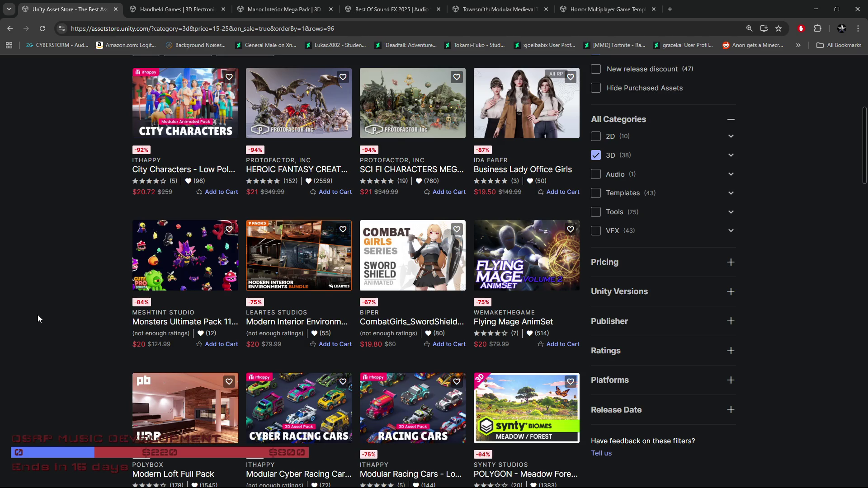
scroll(38, 317, up, 1)
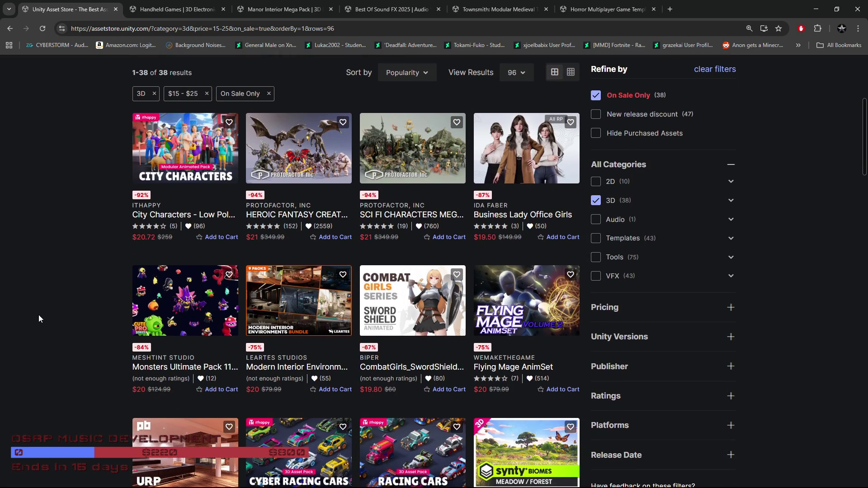
scroll(66, 308, down, 4)
scroll(67, 308, down, 2)
scroll(67, 308, down, 2)
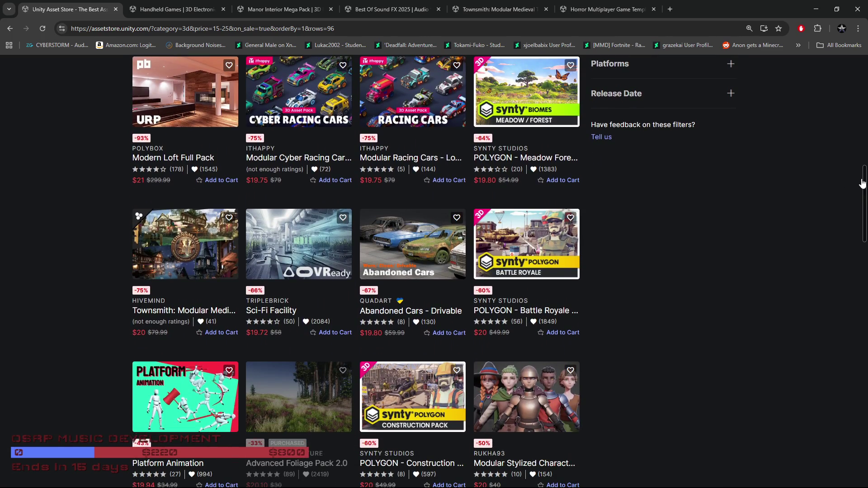
drag(863, 181, 865, 177)
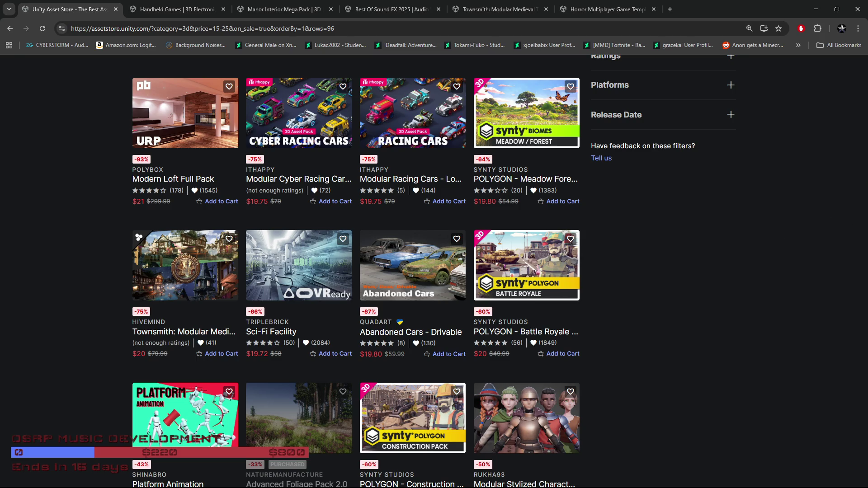
drag(864, 205, 865, 207)
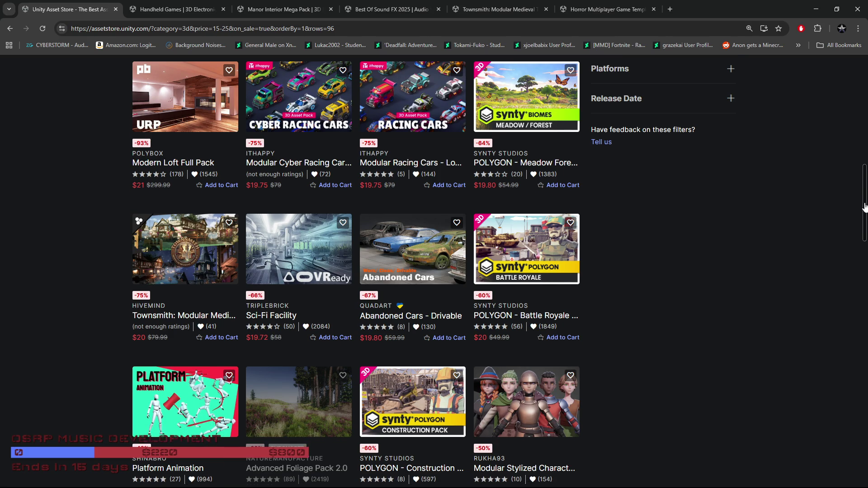
scroll(745, 240, down, 8)
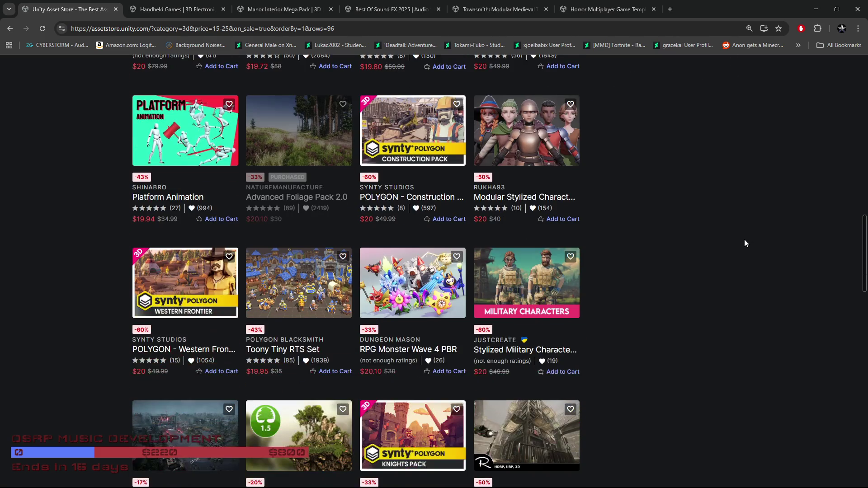
scroll(745, 243, down, 4)
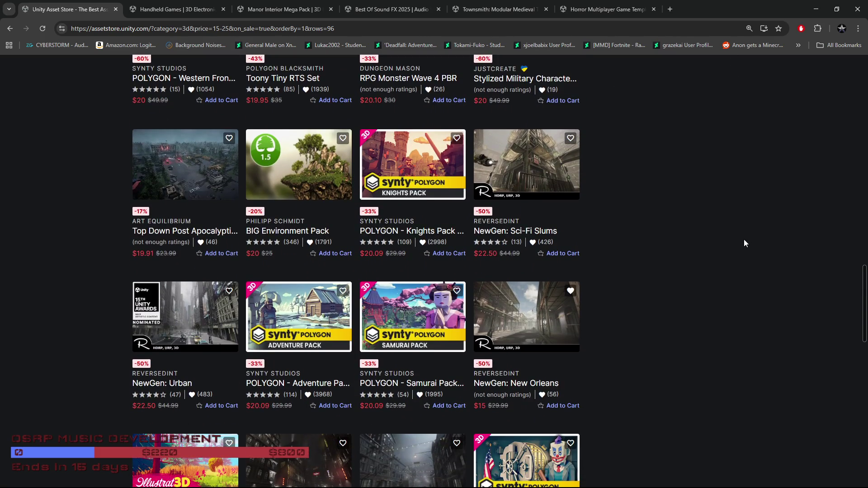
scroll(744, 243, down, 3)
scroll(750, 245, down, 2)
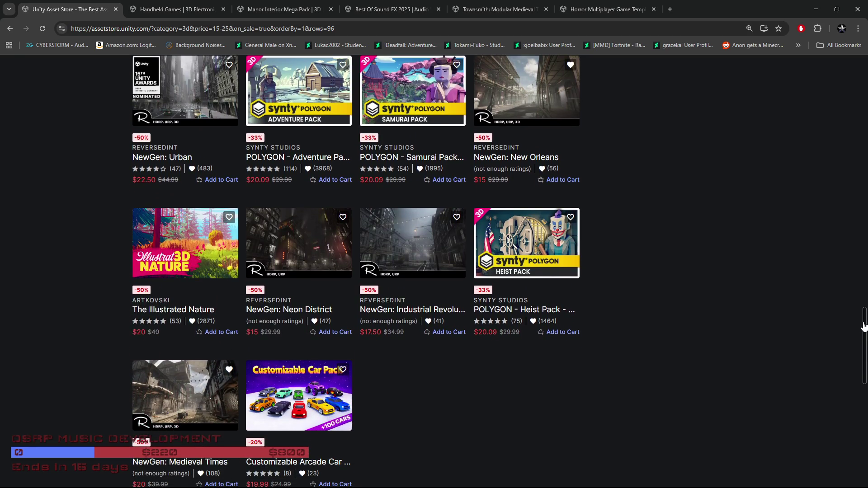
drag(865, 326, 864, 323)
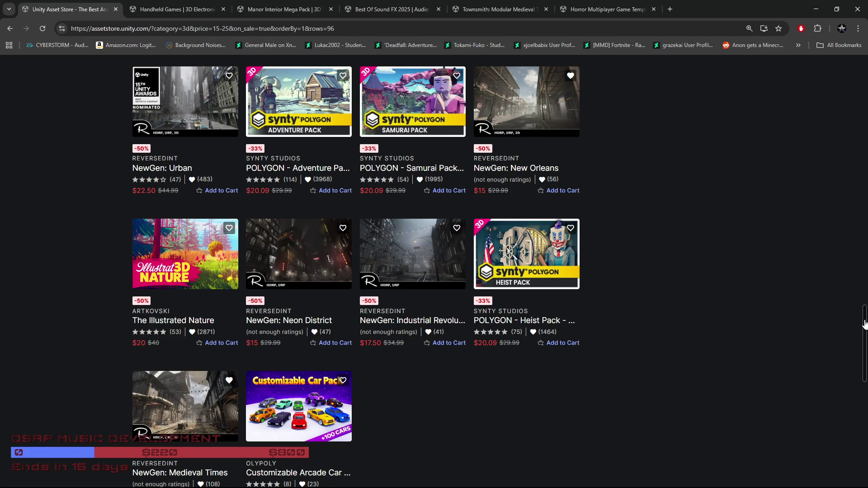
mouse_move(865, 323)
mouse_down()
mouse_move(865, 353)
mouse_move(858, 93)
mouse_move(764, 85)
mouse_up()
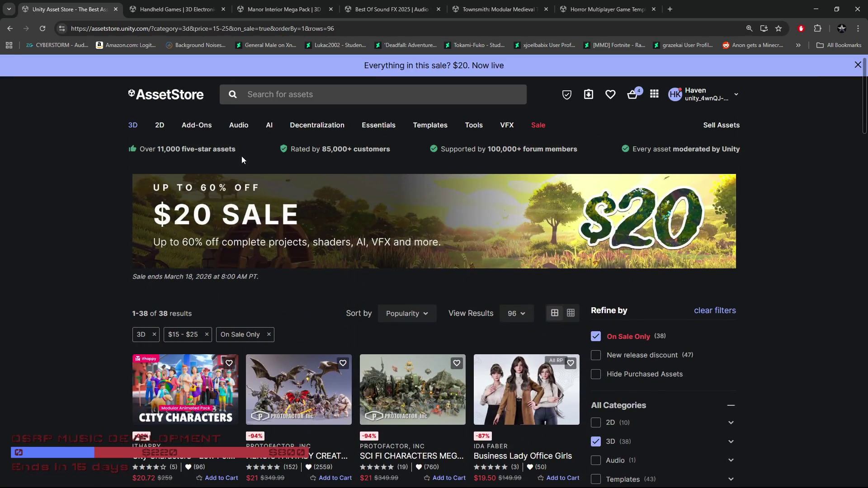
Turn off On Sale Only and search all categories for 'props'.
click(252, 98)
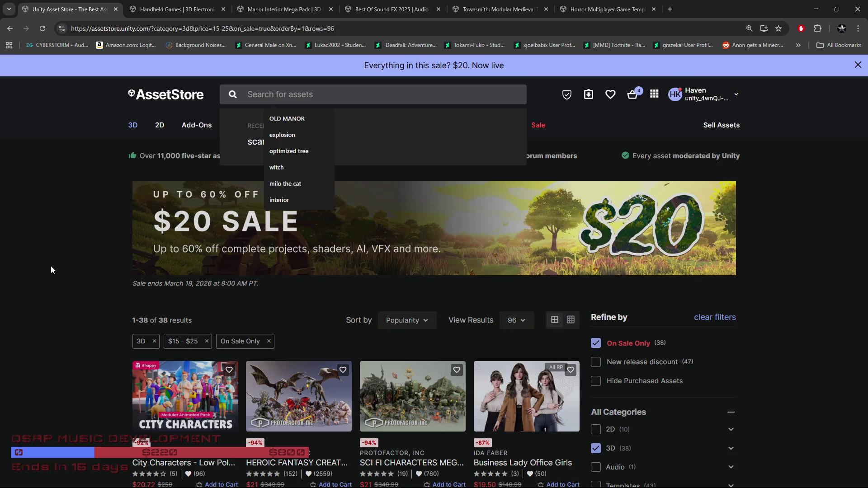
click(596, 344)
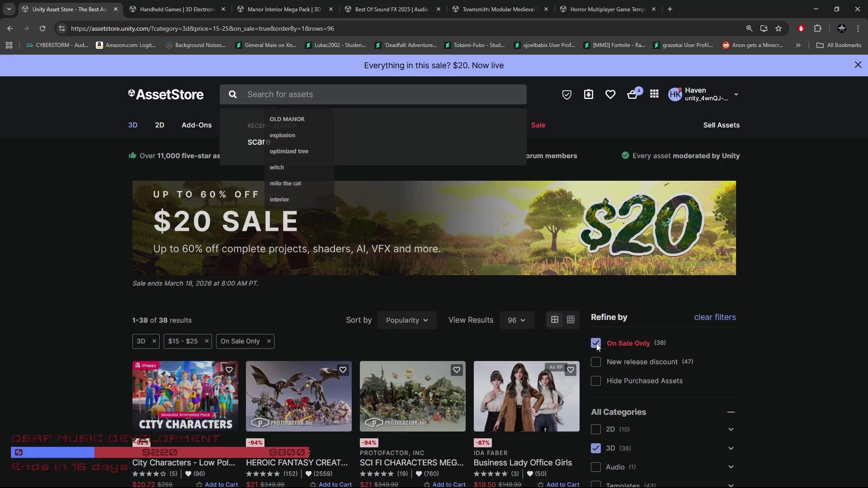
click(301, 94)
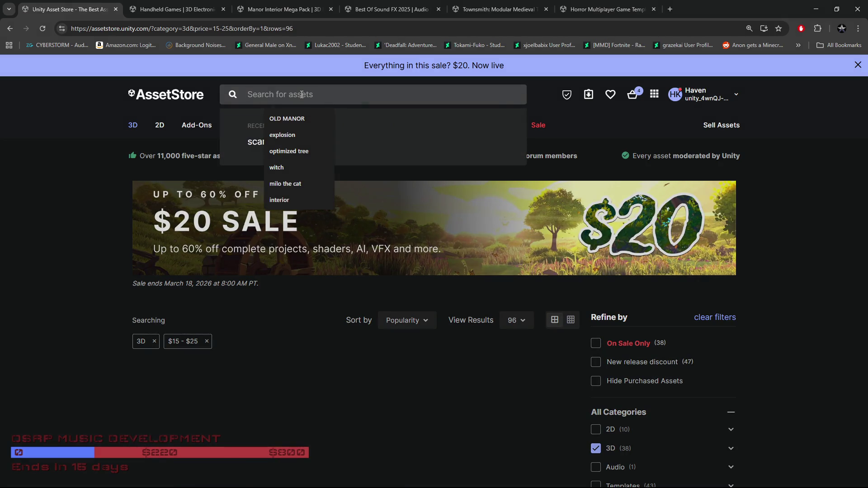
text(po)
key(BackSpace)
text(rop)
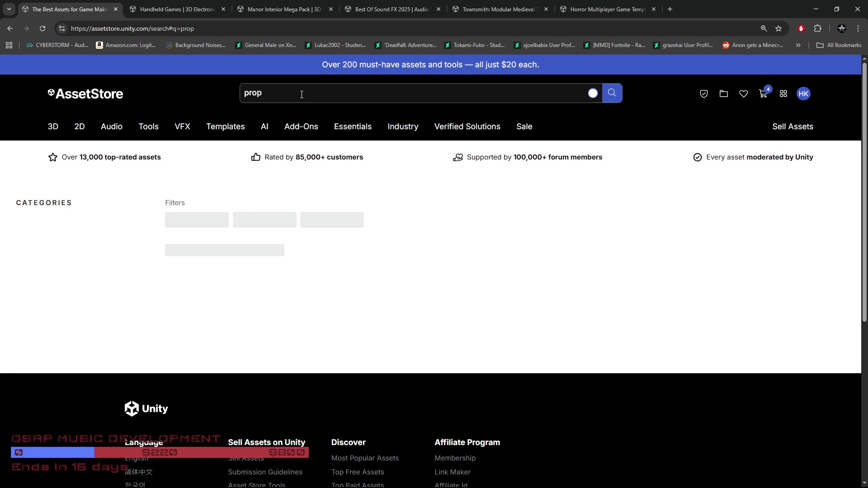
text(s)
key(Return)
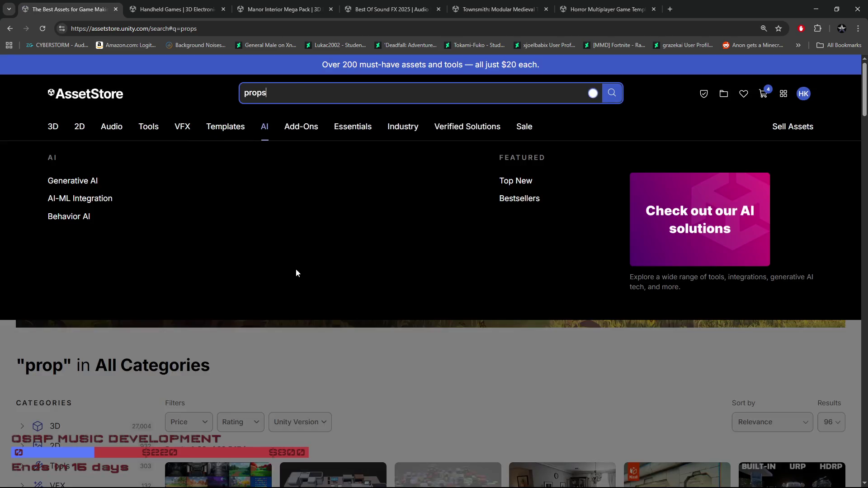
scroll(488, 342, down, 2)
Scroll the first 96 'props' results down to the pagination controls.
scroll(489, 342, down, 3)
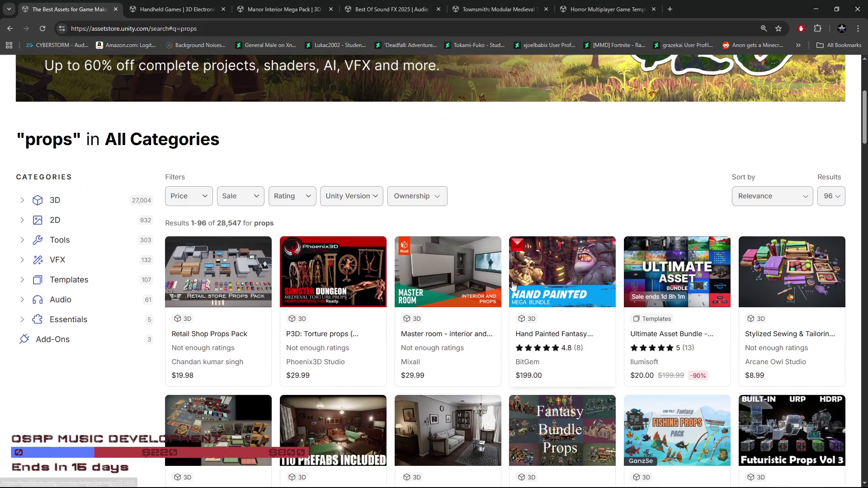
scroll(534, 163, down, 2)
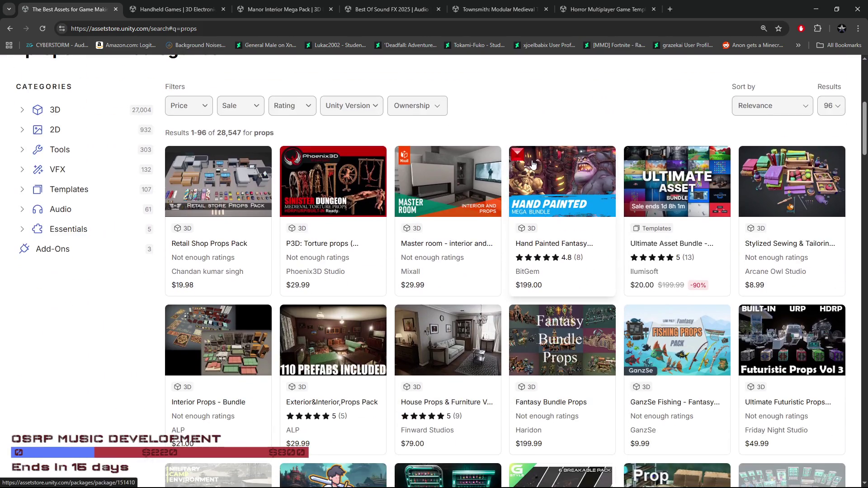
scroll(152, 294, down, 2)
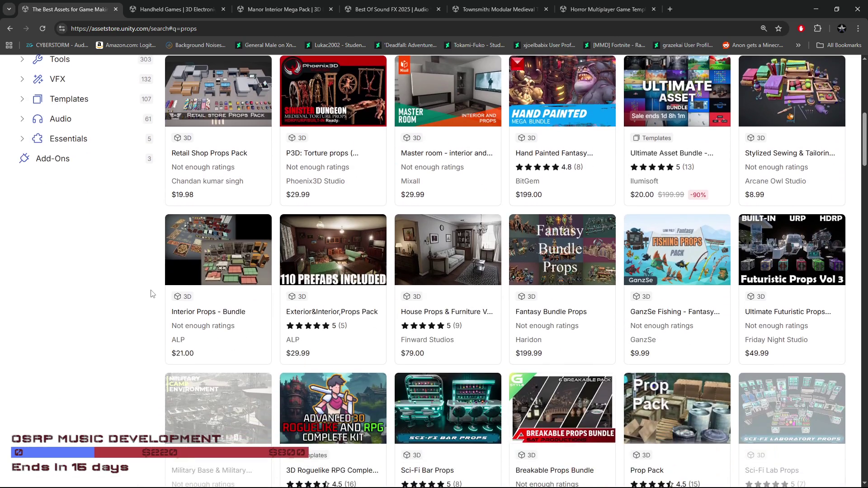
scroll(150, 293, down, 3)
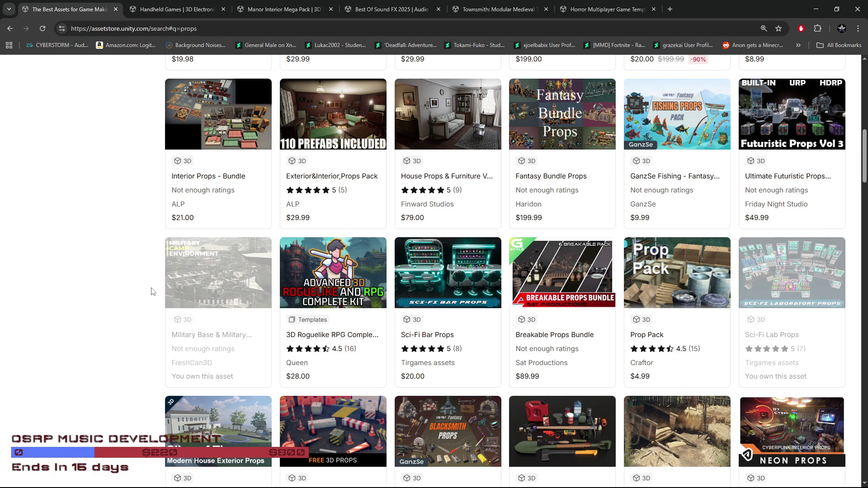
scroll(152, 291, up, 1)
scroll(155, 313, up, 3)
scroll(155, 314, up, 1)
scroll(155, 313, down, 3)
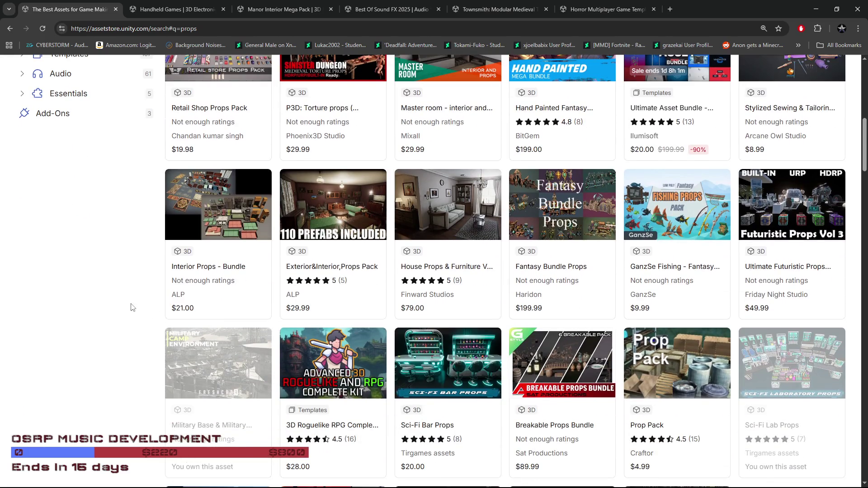
scroll(133, 309, down, 4)
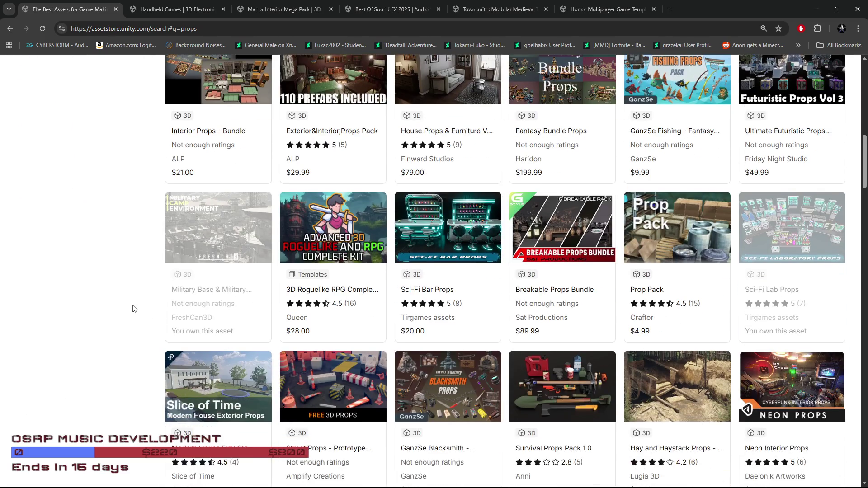
scroll(134, 309, up, 2)
scroll(133, 309, up, 1)
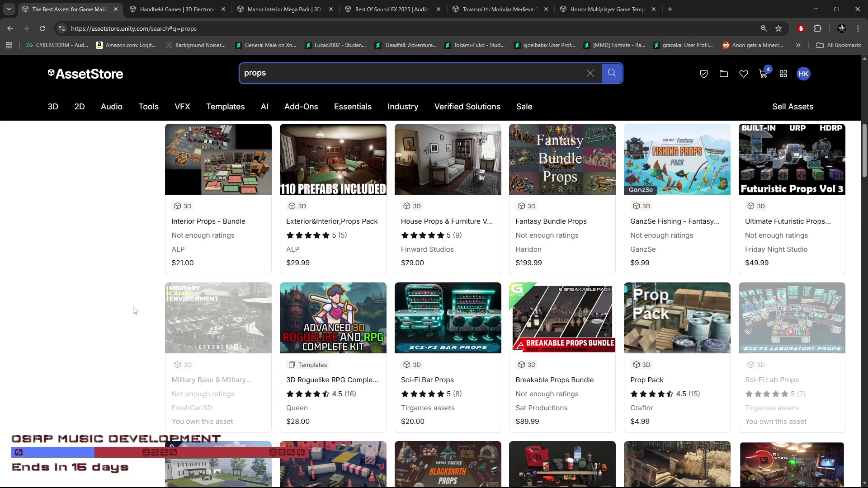
scroll(134, 311, down, 3)
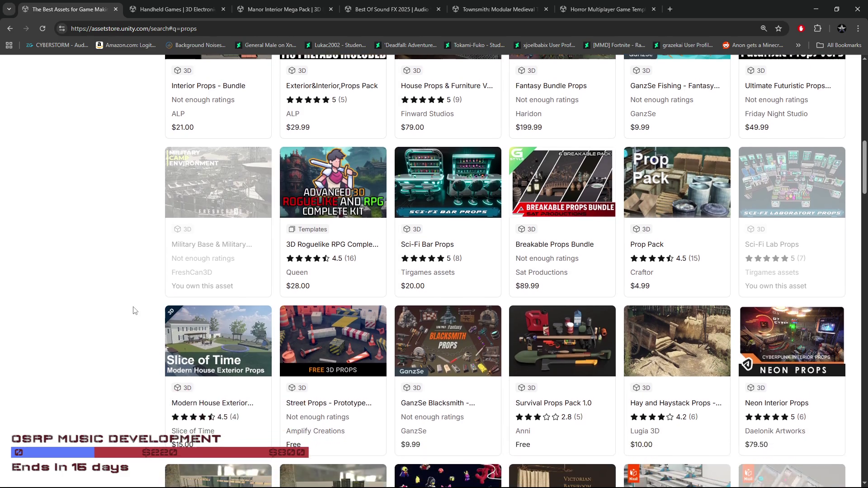
scroll(145, 308, down, 3)
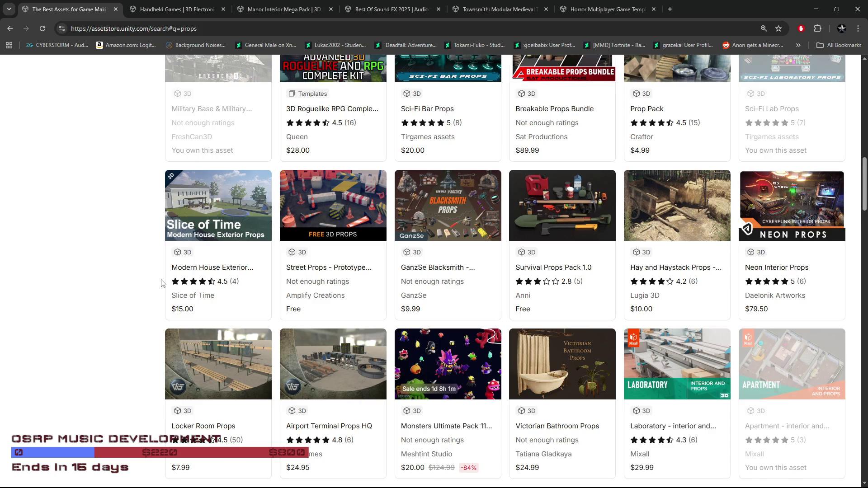
scroll(156, 294, down, 4)
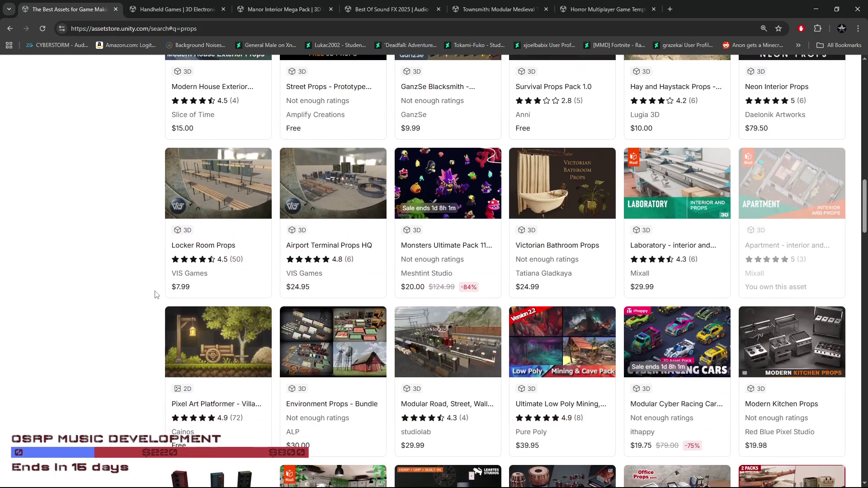
scroll(159, 300, down, 1)
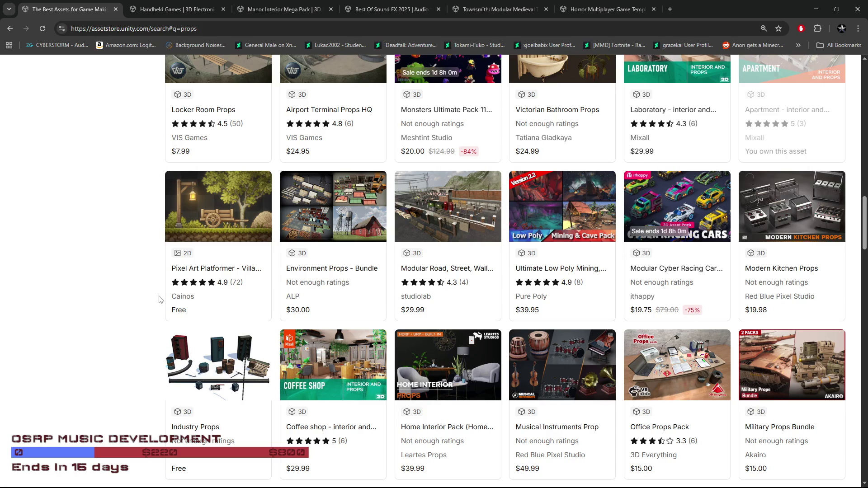
scroll(159, 299, down, 4)
scroll(158, 300, down, 4)
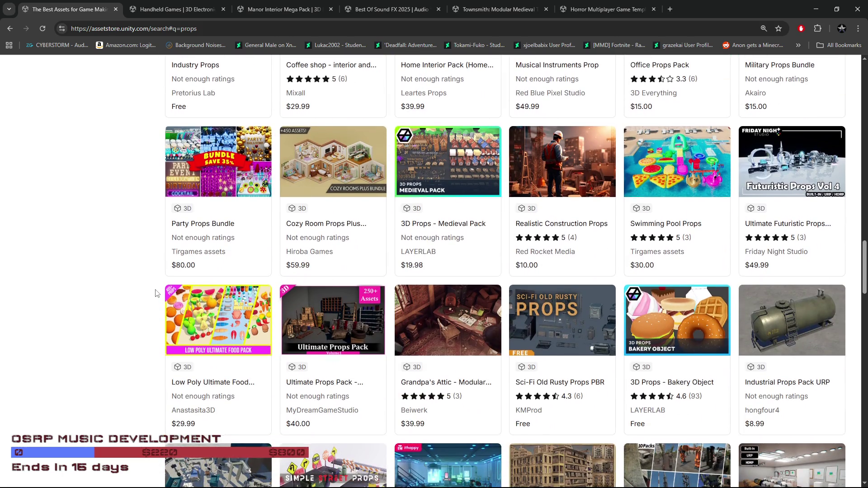
scroll(155, 293, down, 3)
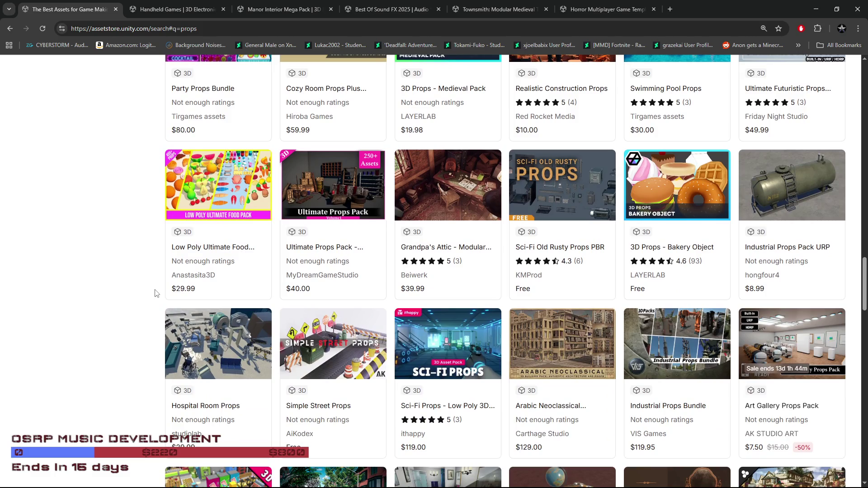
scroll(155, 293, down, 5)
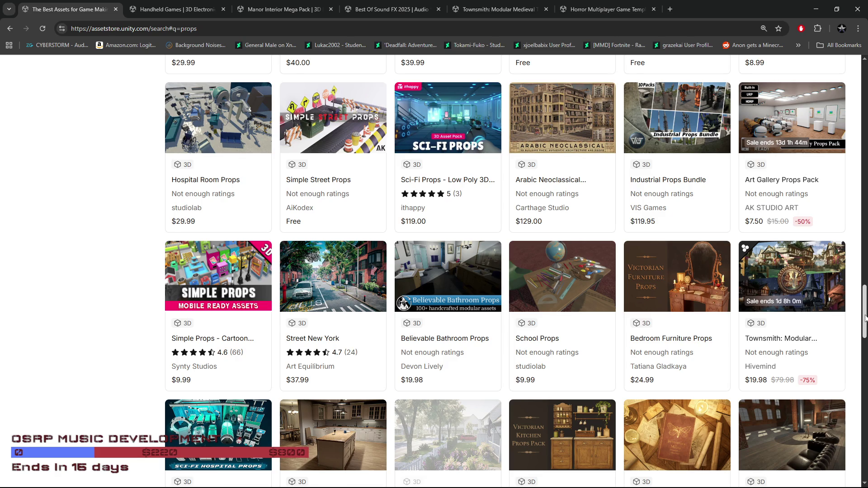
scroll(864, 317, down, 5)
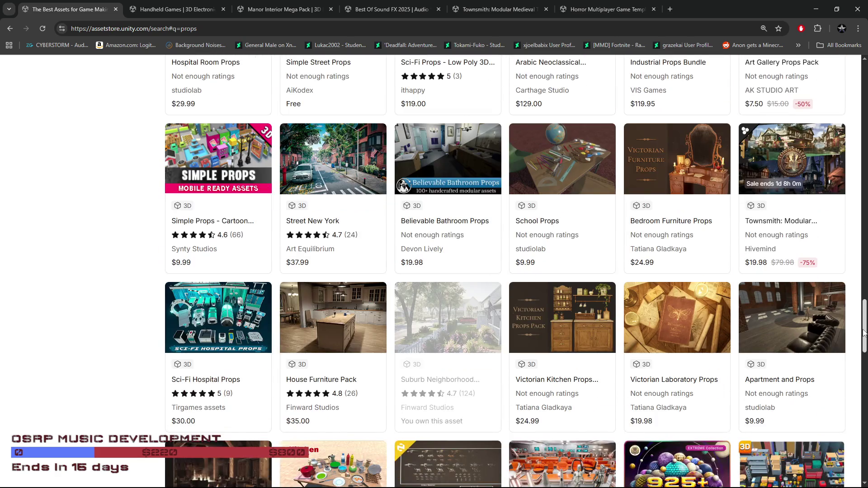
scroll(865, 318, down, 4)
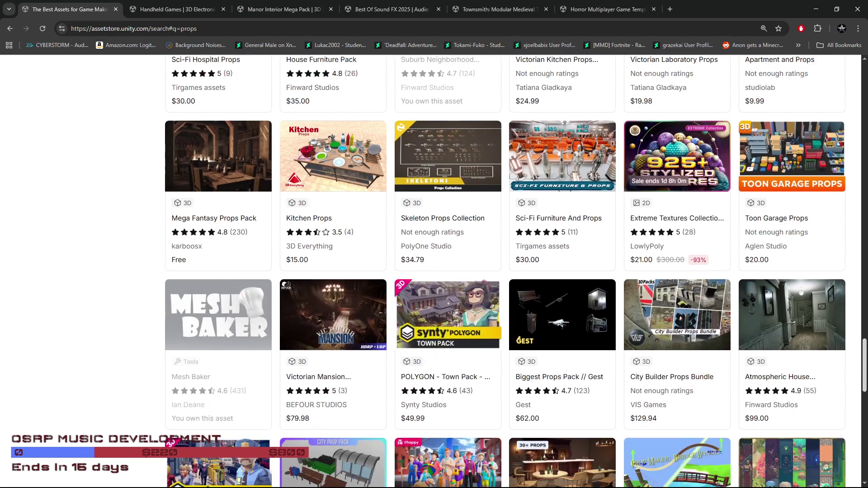
scroll(865, 403, down, 5)
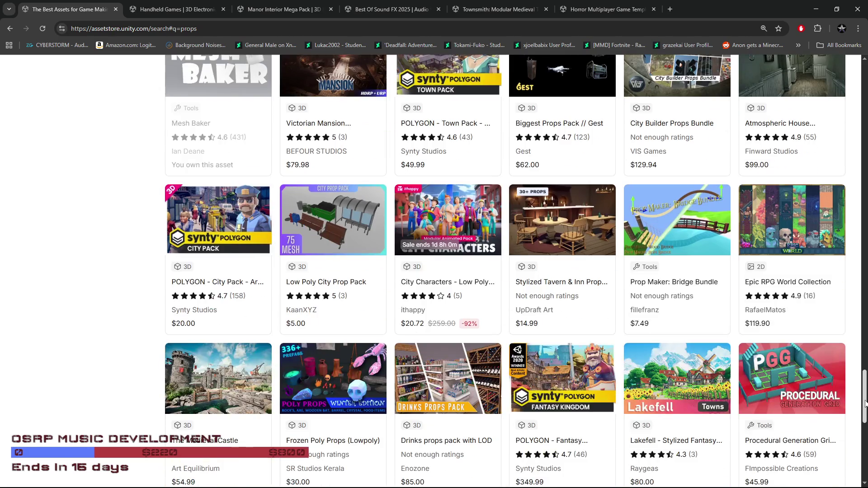
scroll(865, 403, down, 1)
scroll(865, 403, down, 8)
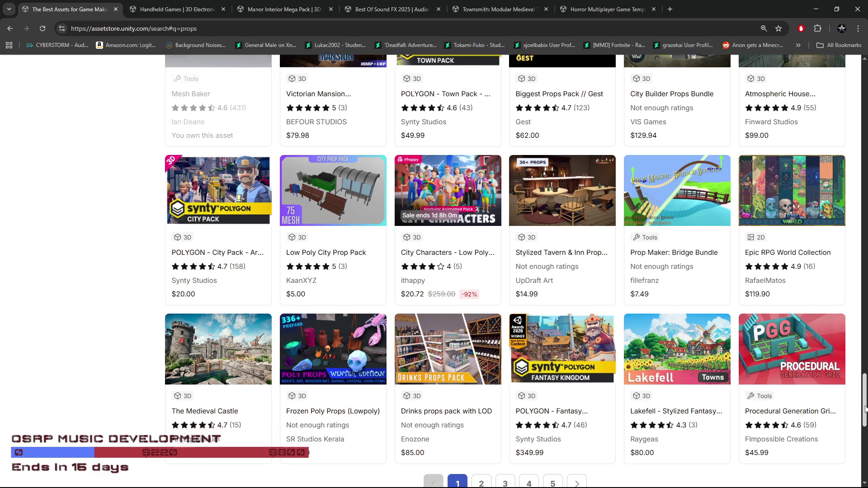
click(480, 209)
Replace the search term 'props' with 'trinkets' and run the search.
click(384, 84)
double_click(254, 92)
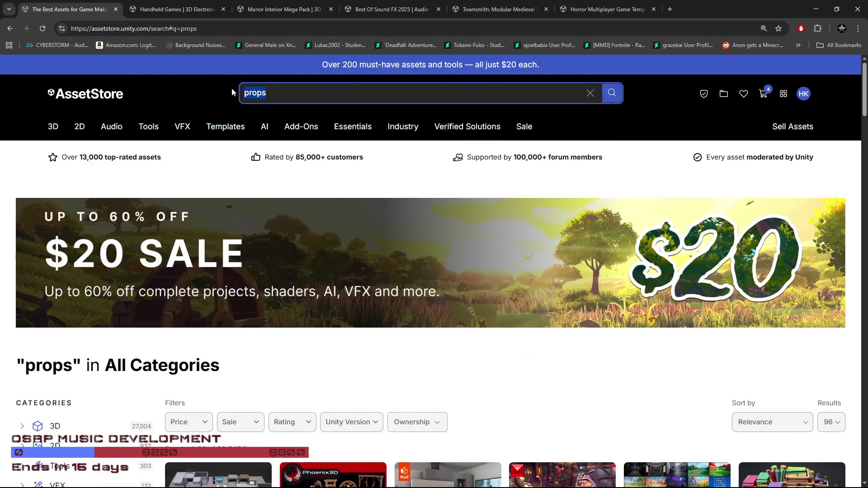
key(BackSpace)
text(triket)
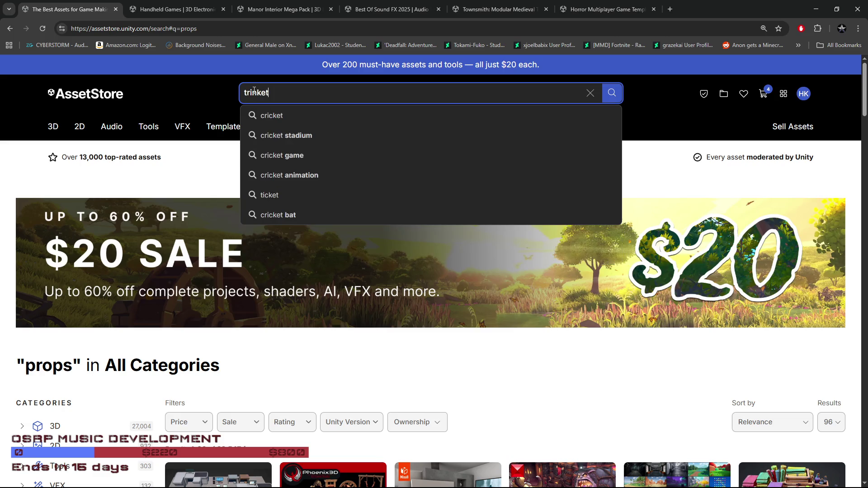
text(s)
key(Return)
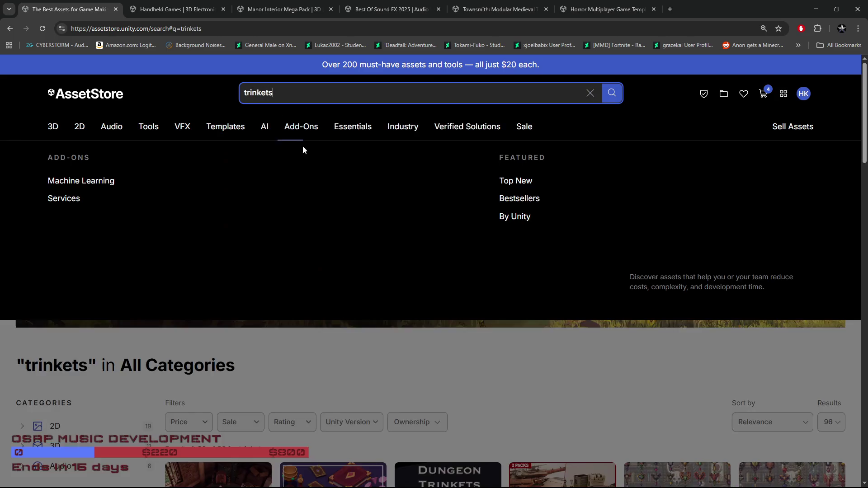
Look through the 36 trinkets results (19 2D, 11 3D, 6 Audio) and return to the top.
scroll(281, 202, down, 3)
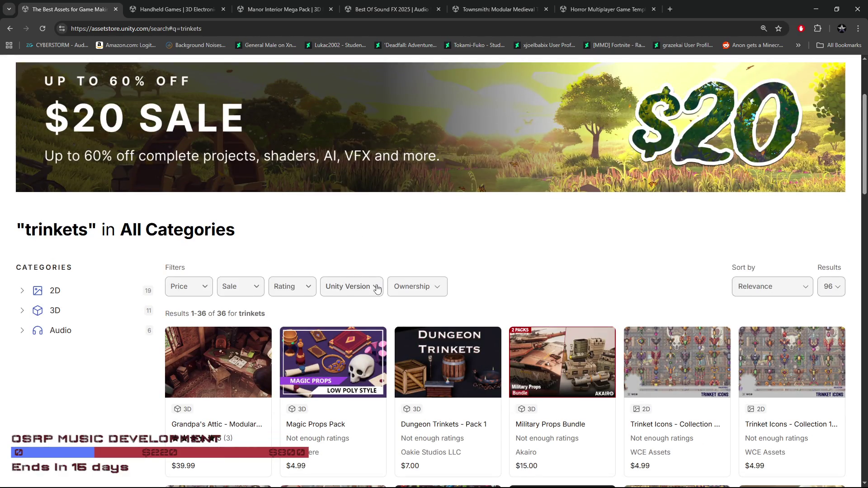
scroll(399, 286, down, 1)
scroll(407, 296, down, 3)
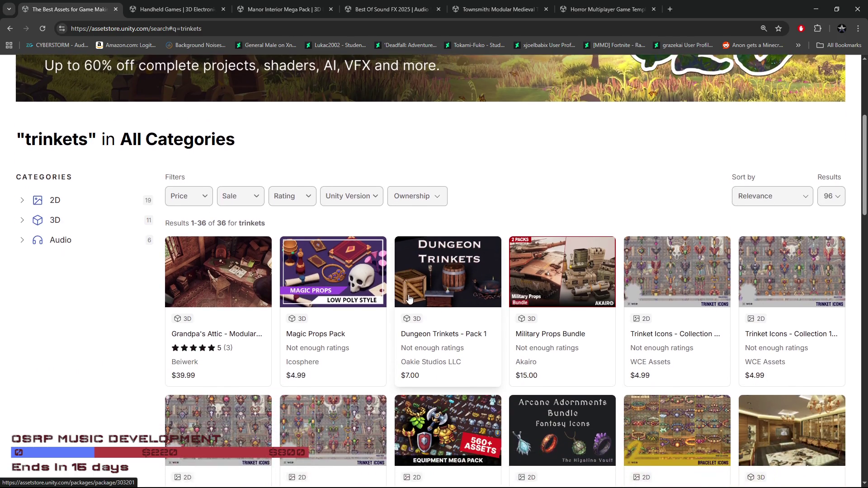
scroll(411, 304, down, 7)
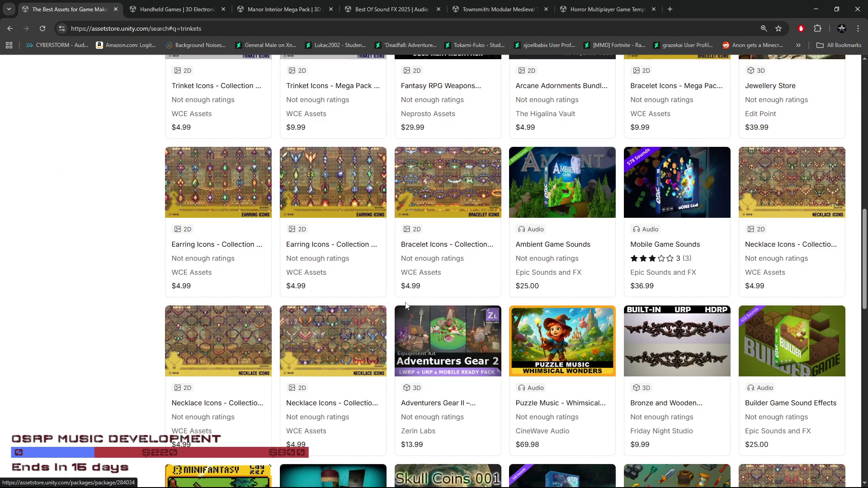
scroll(392, 301, down, 4)
scroll(289, 266, down, 3)
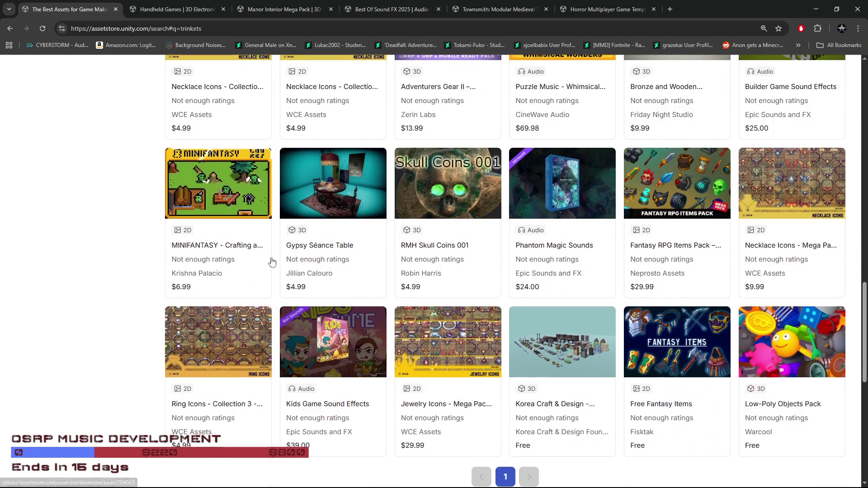
scroll(102, 253, down, 4)
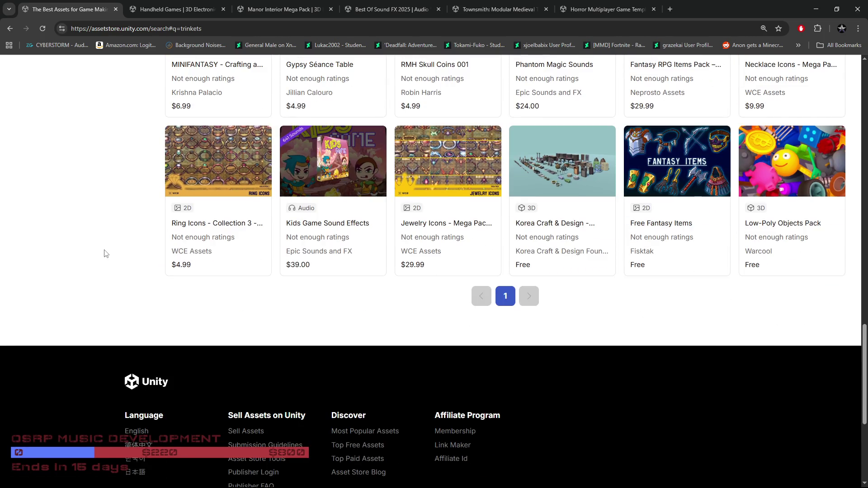
scroll(104, 253, down, 2)
scroll(217, 275, up, 4)
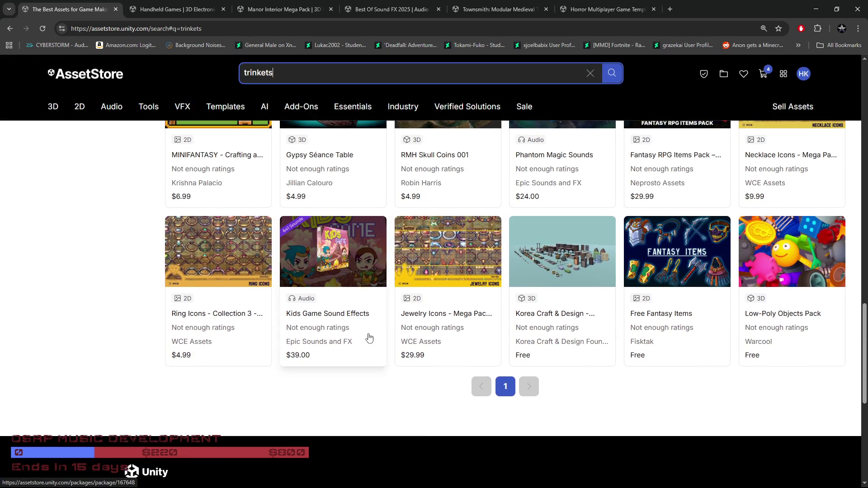
scroll(374, 341, up, 12)
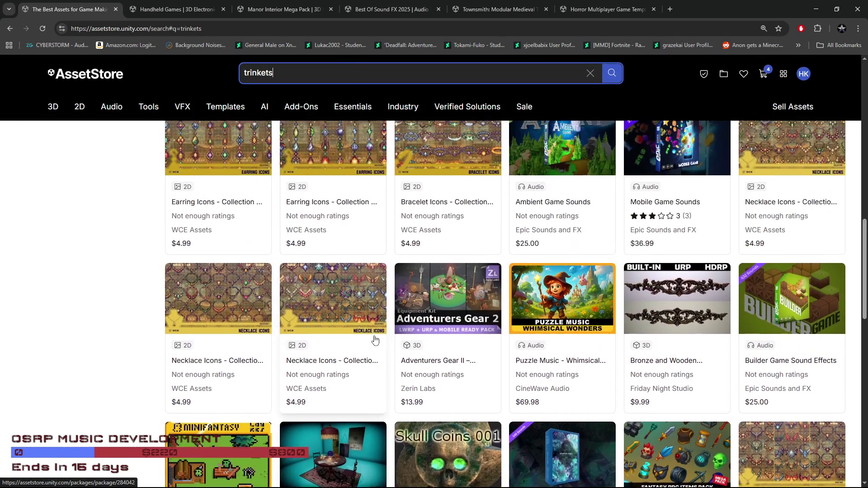
scroll(374, 341, up, 4)
scroll(375, 357, up, 2)
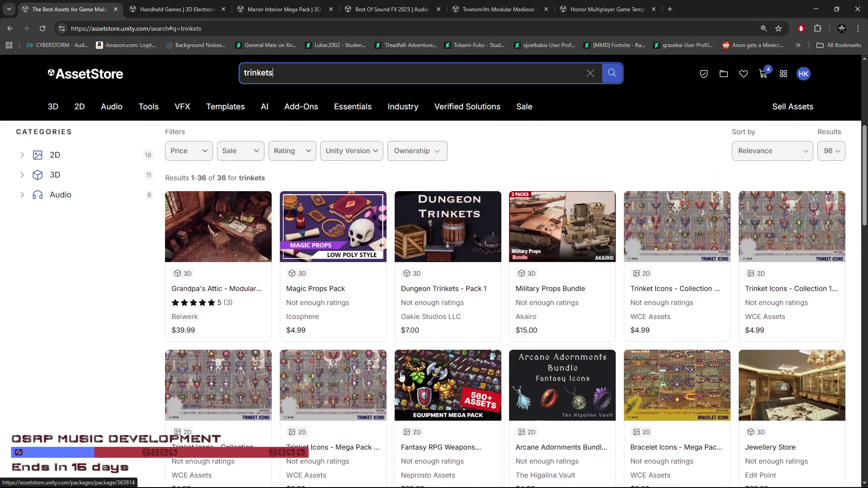
scroll(400, 375, up, 6)
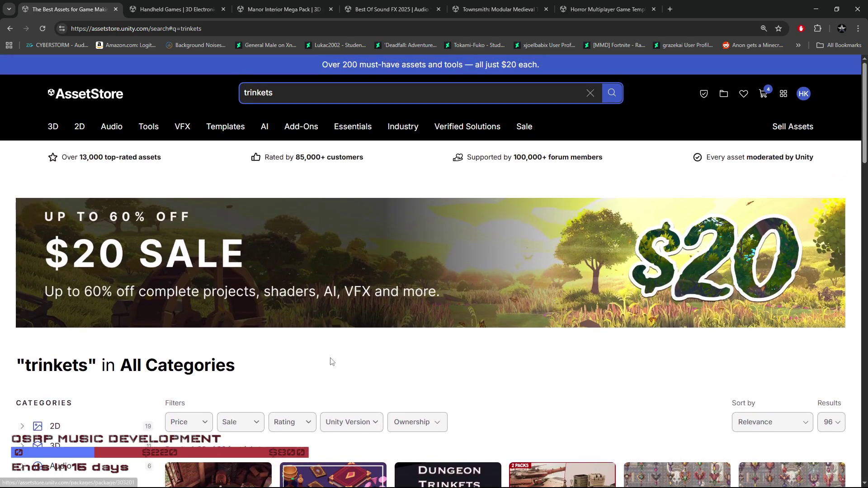
scroll(331, 362, down, 3)
scroll(112, 318, up, 3)
Clear the search and go to the 3D assets category page.
click(593, 93)
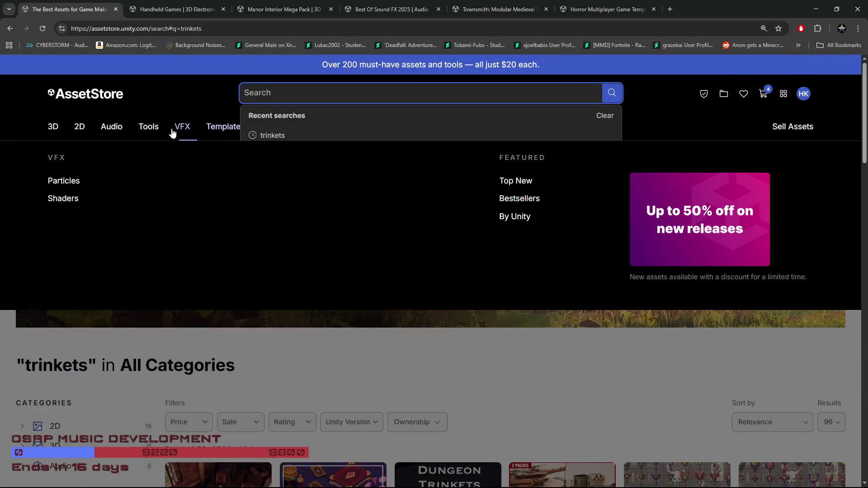
mouse_move(82, 136)
click(54, 129)
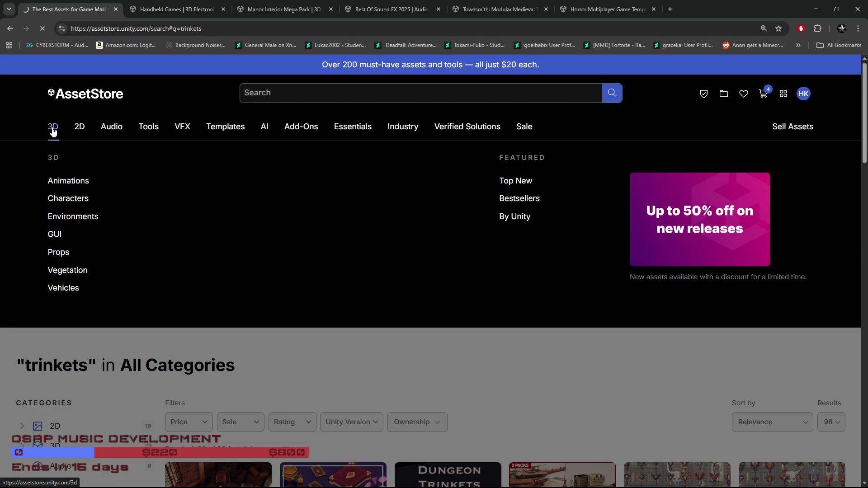
Scroll the 3D landing page listings, return to the top, and show the 3D subcategory menu.
scroll(362, 407, down, 3)
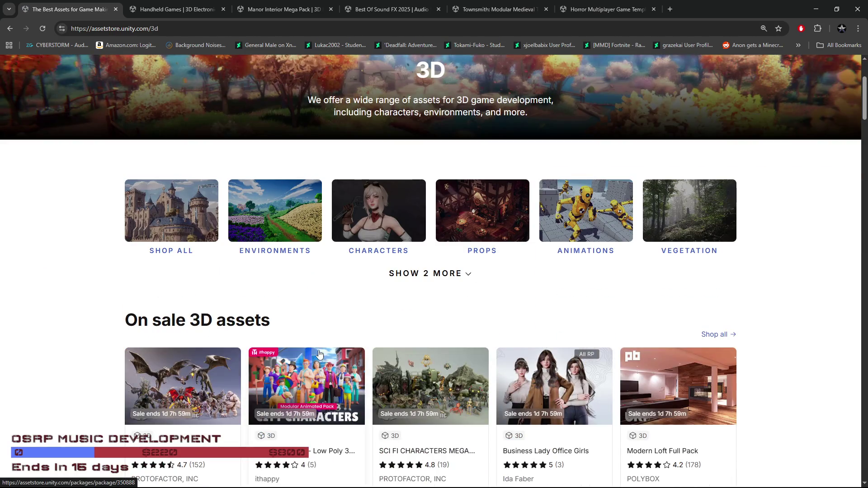
scroll(321, 321, down, 3)
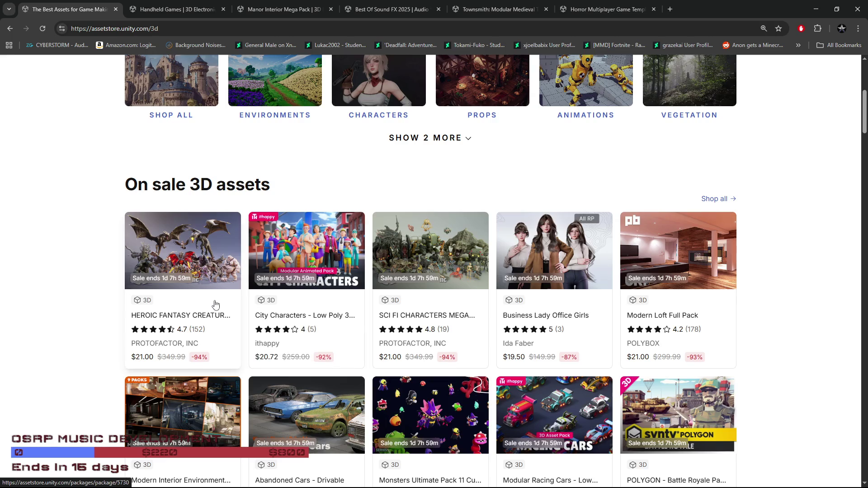
scroll(216, 304, down, 2)
scroll(113, 273, down, 8)
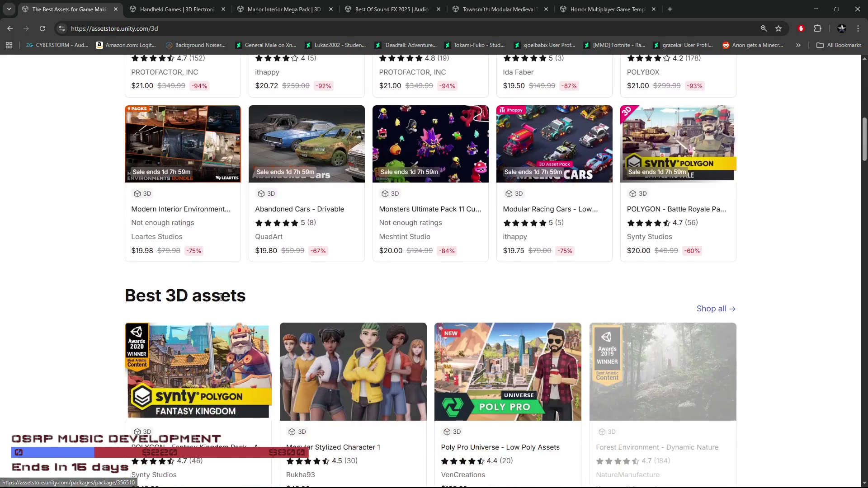
scroll(112, 273, down, 8)
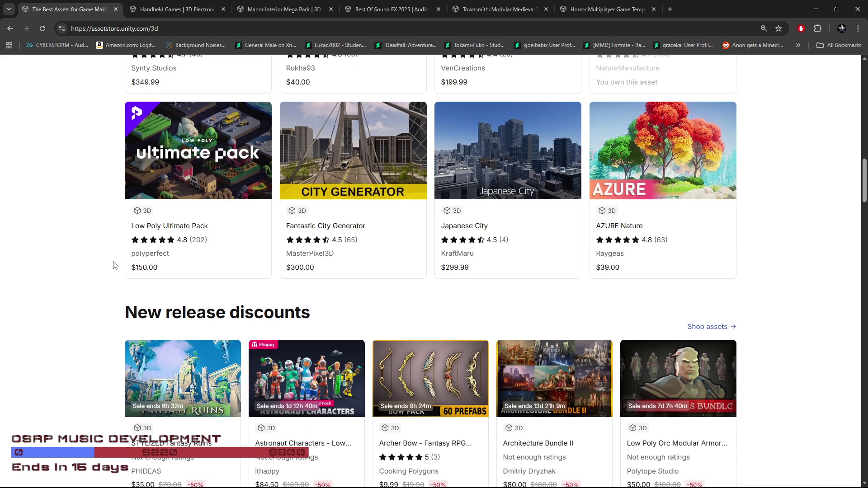
scroll(106, 264, down, 3)
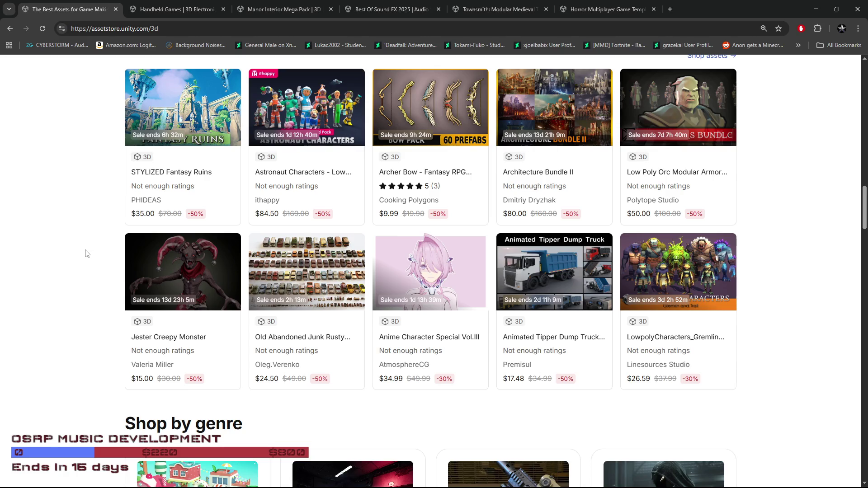
scroll(87, 254, down, 3)
scroll(87, 254, down, 3)
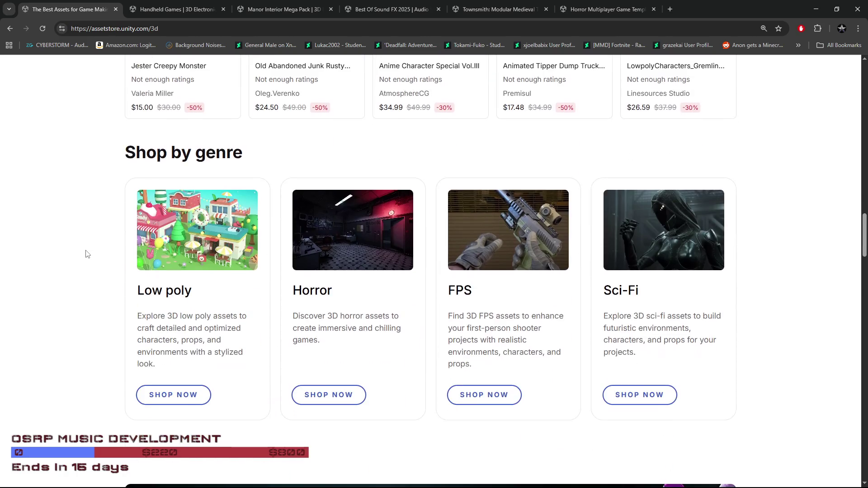
scroll(87, 254, up, 7)
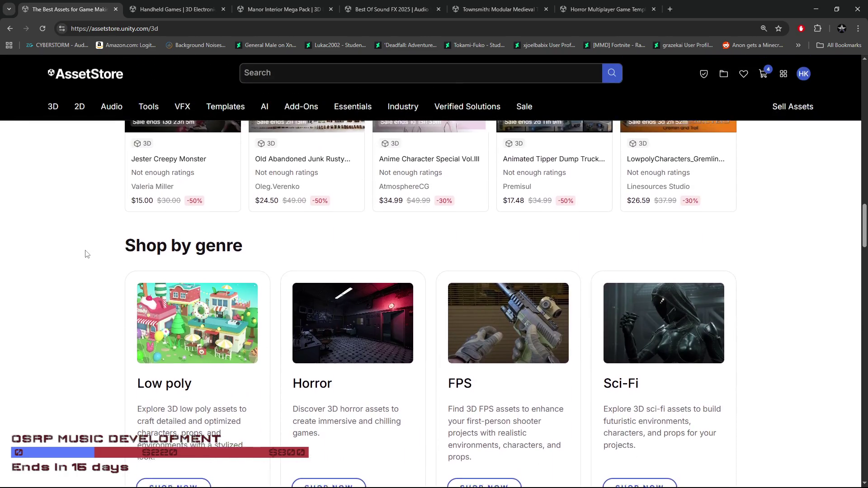
scroll(87, 253, up, 4)
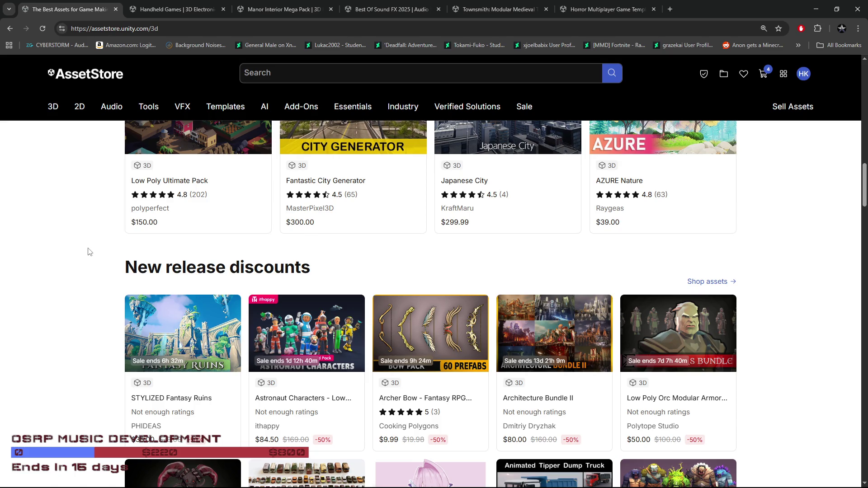
scroll(93, 280, up, 15)
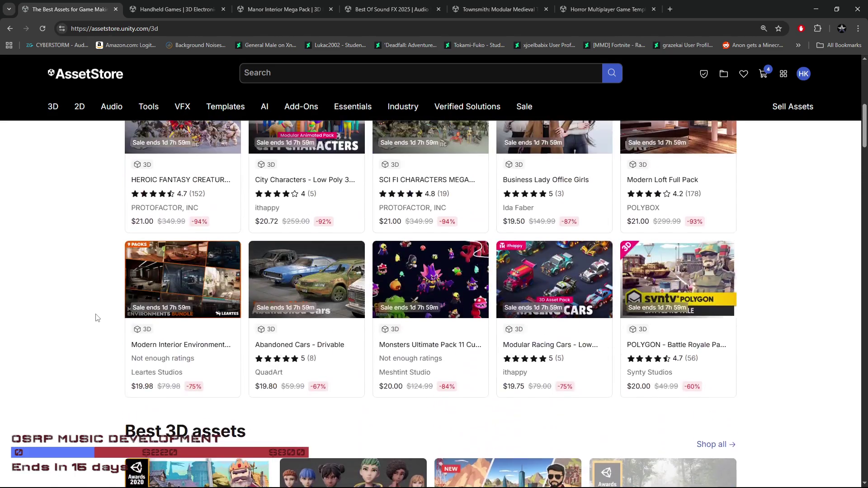
scroll(95, 317, up, 3)
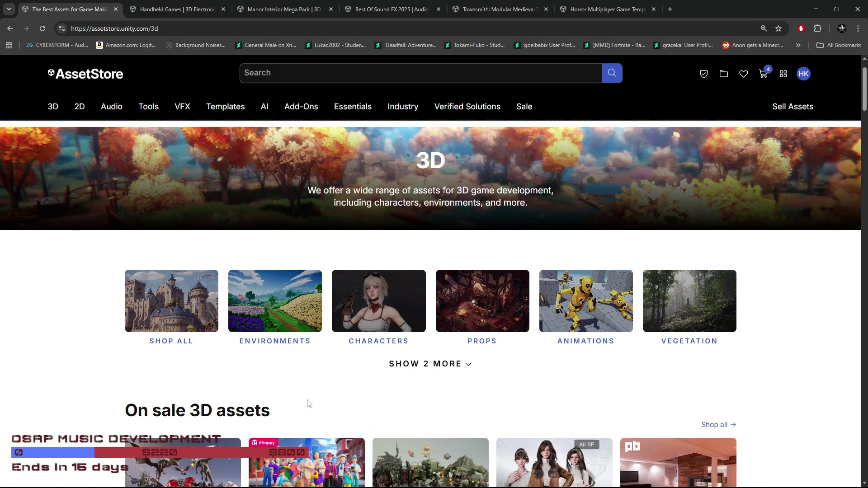
scroll(312, 406, up, 1)
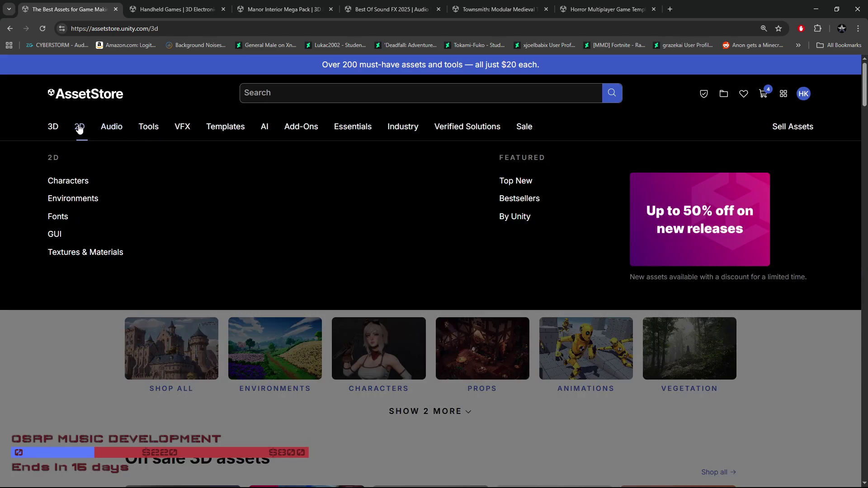
mouse_move(53, 132)
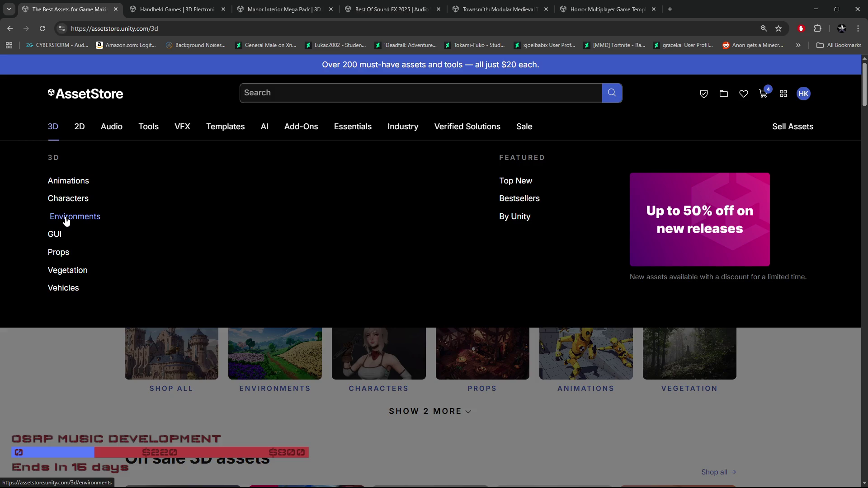
Open 3D Props (19,817 assets), scroll its first page, and go to page 2.
click(54, 256)
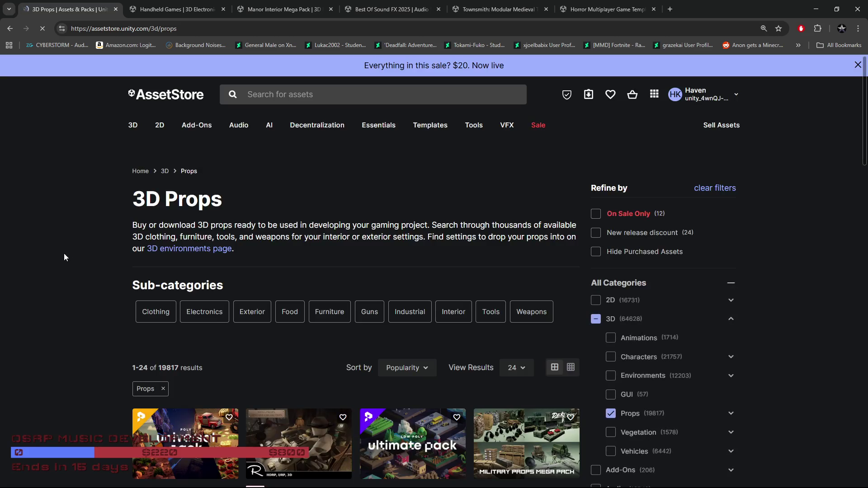
scroll(72, 260, down, 2)
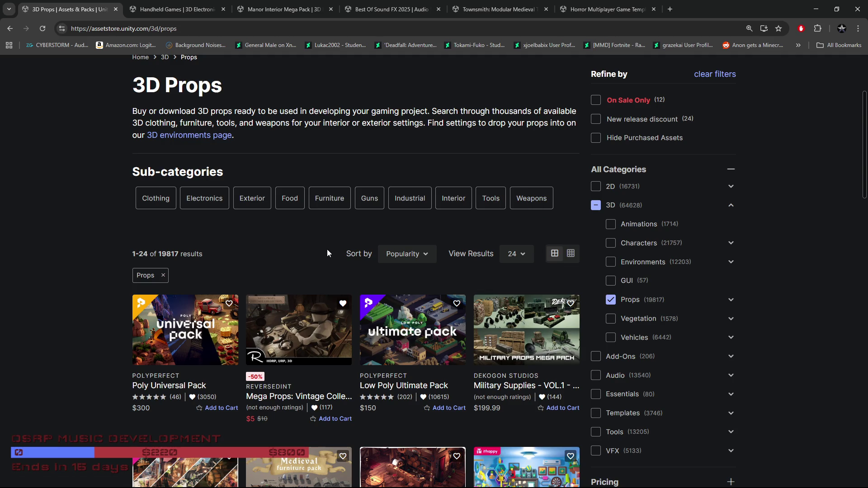
scroll(327, 248, down, 4)
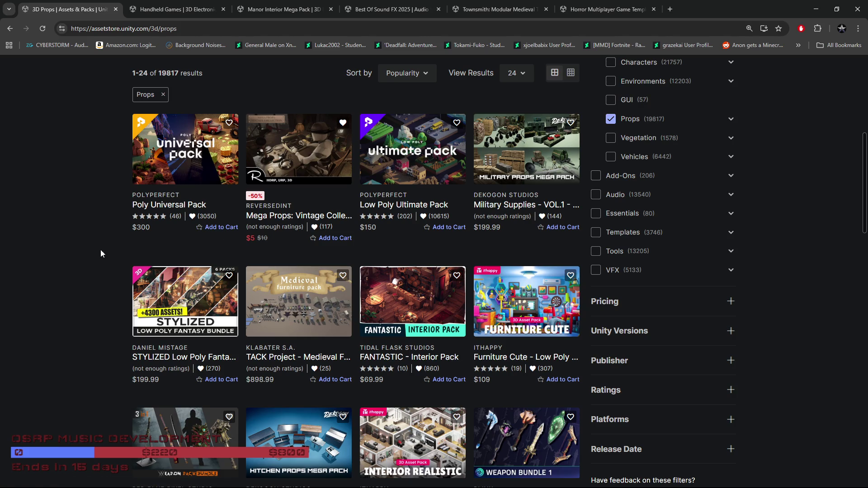
scroll(52, 246, down, 4)
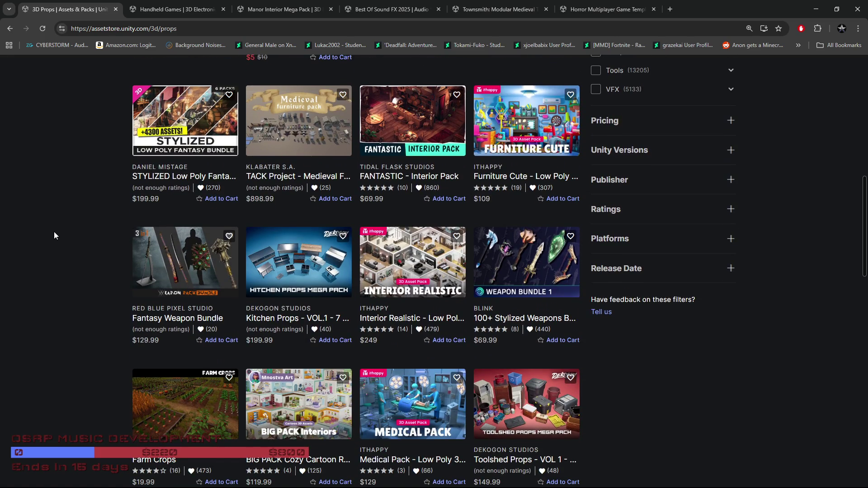
scroll(54, 232, down, 8)
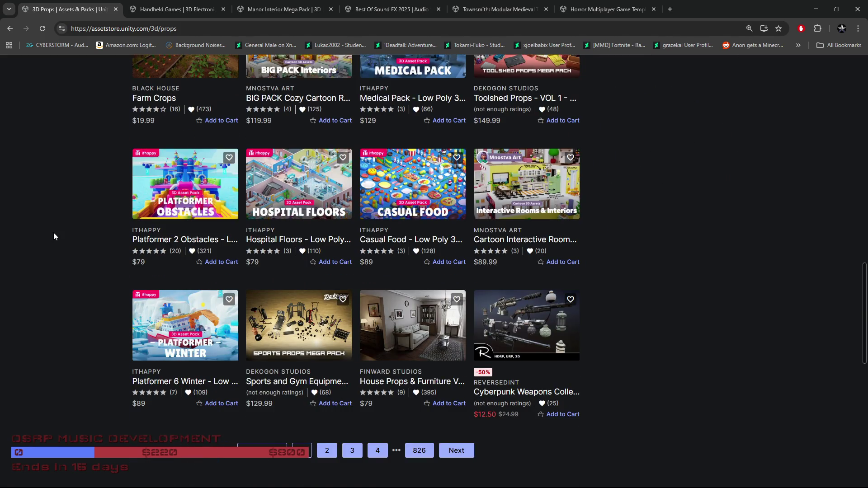
click(327, 450)
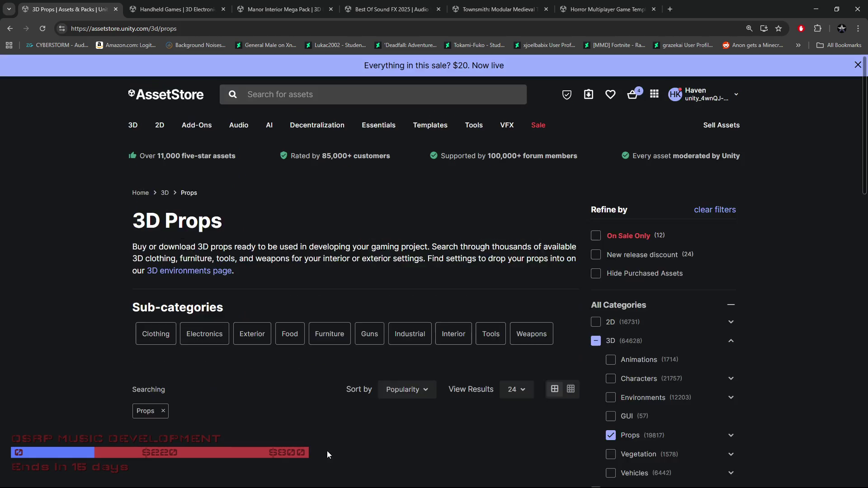
Scroll through page 2 of the 3D Props results, then move to page 3.
scroll(272, 425, down, 3)
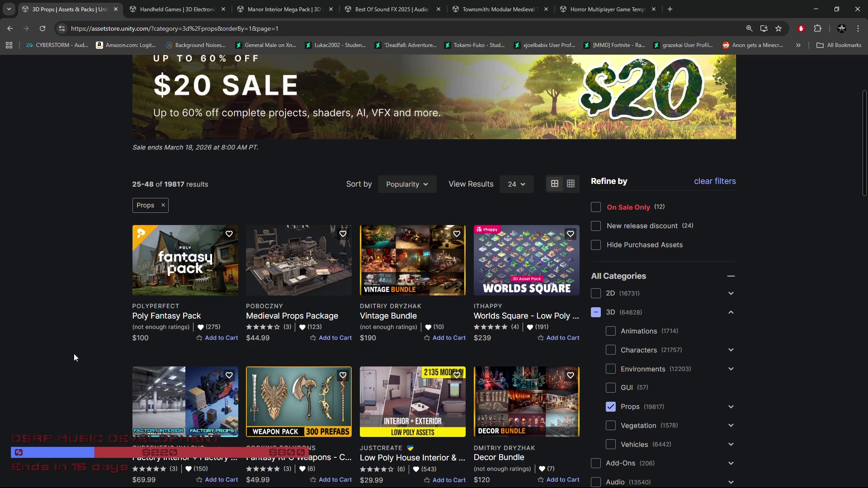
scroll(74, 353, down, 3)
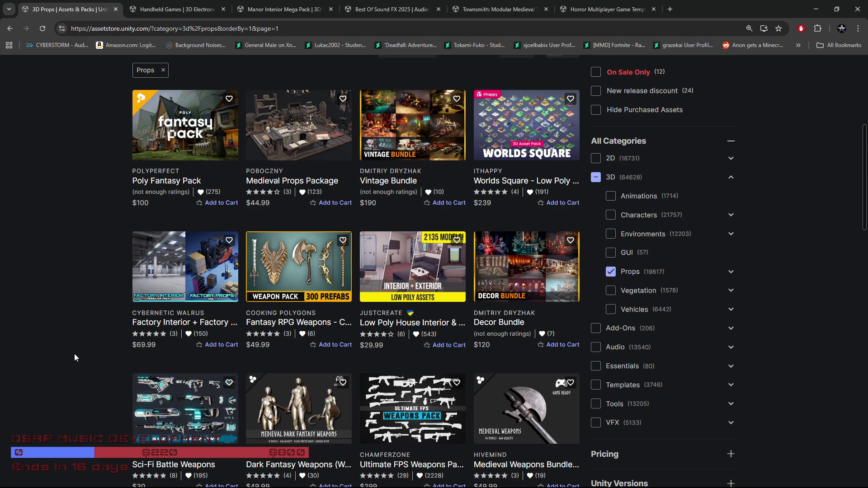
scroll(75, 358, down, 2)
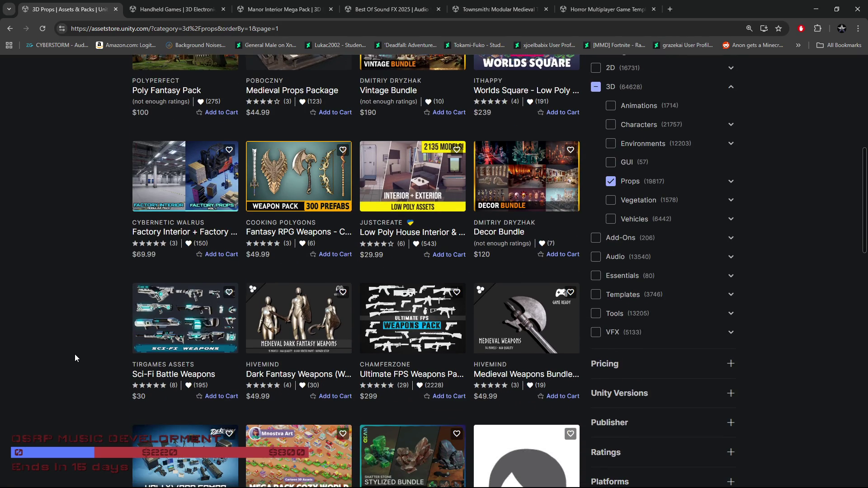
scroll(74, 354, down, 2)
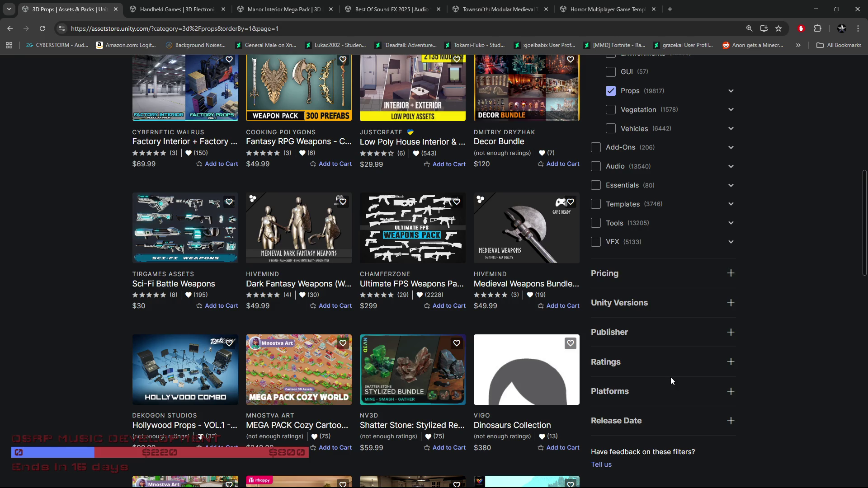
scroll(403, 376, down, 3)
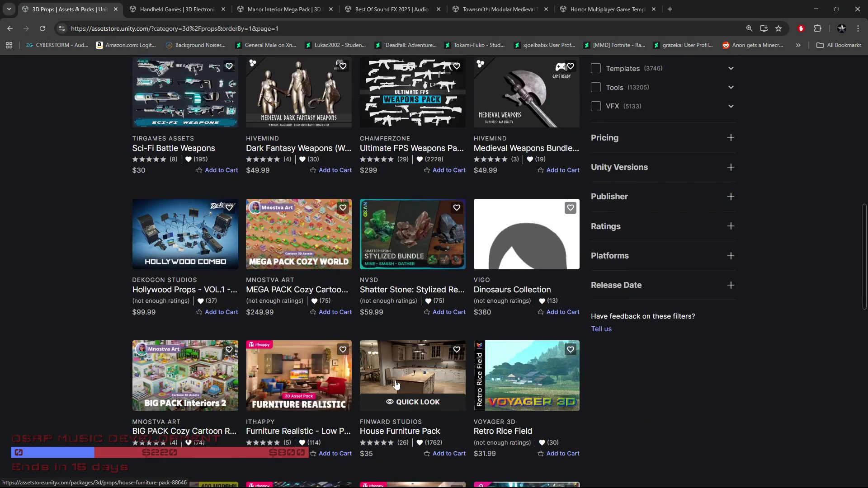
scroll(669, 455, down, 3)
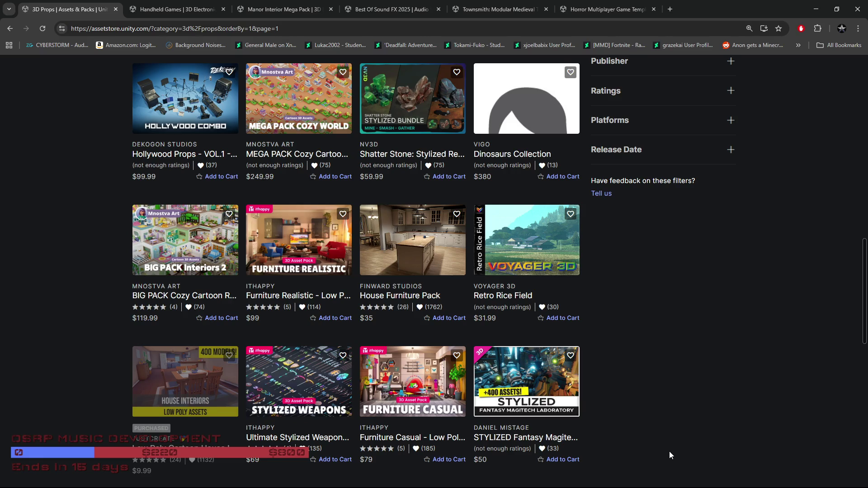
scroll(669, 455, down, 3)
click(354, 372)
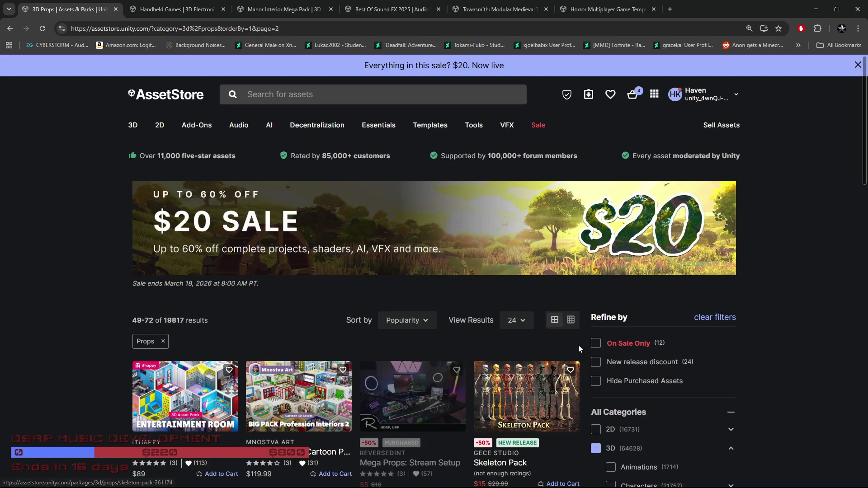
Scroll 3D Props results 49–72 down to the pagination bar.
scroll(579, 340, down, 2)
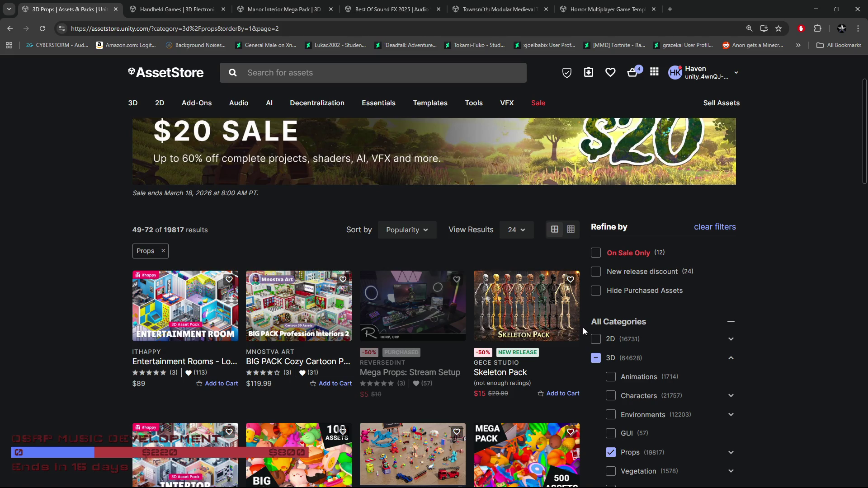
scroll(583, 331, down, 5)
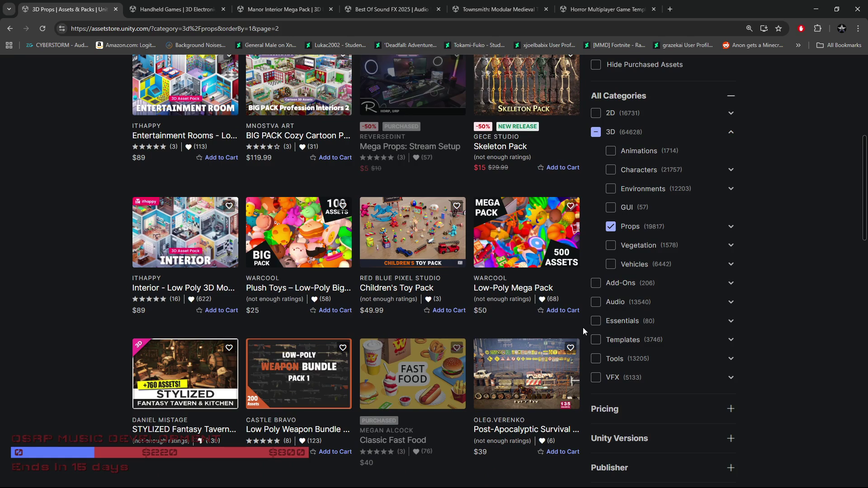
scroll(583, 330, down, 5)
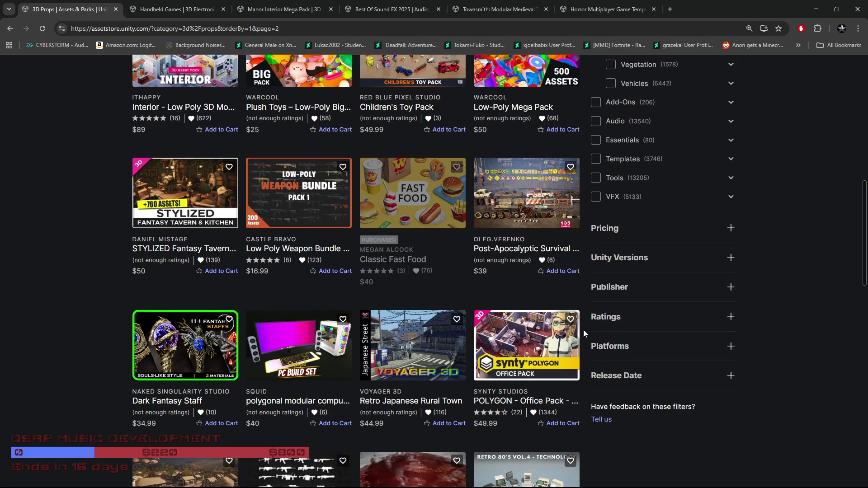
scroll(583, 330, down, 3)
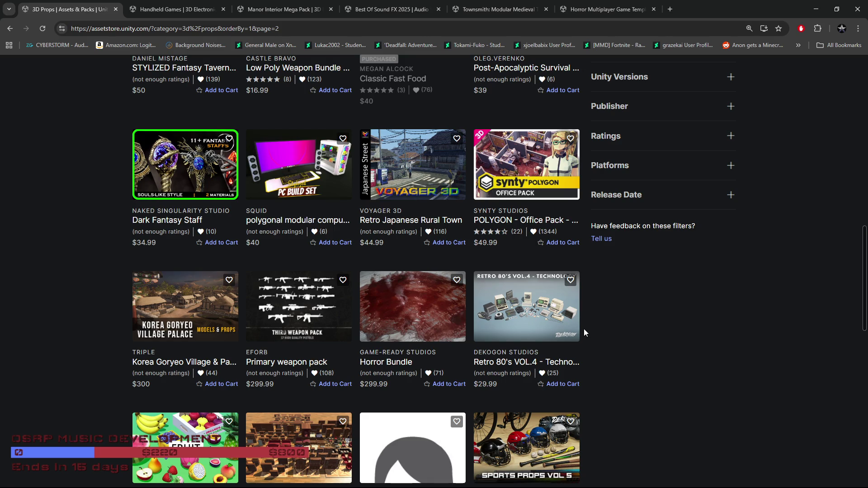
scroll(585, 329, down, 3)
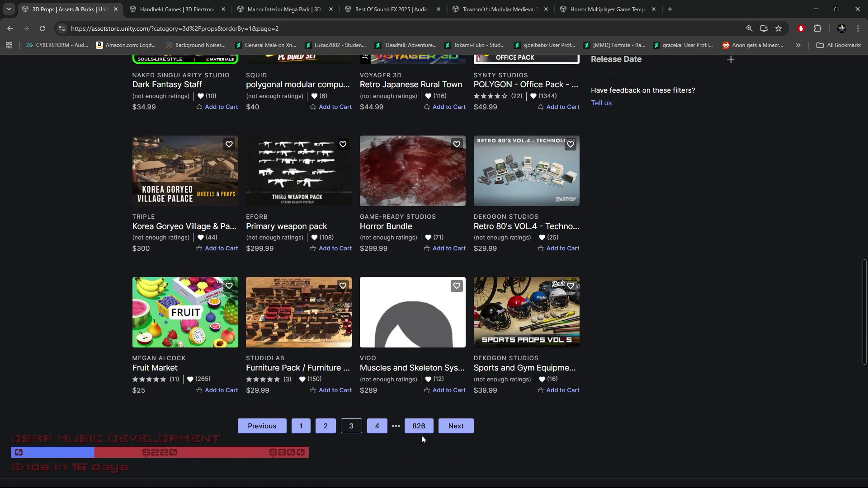
Go to page 4 of 3D Props, scroll to its last row, then request the next page.
click(377, 427)
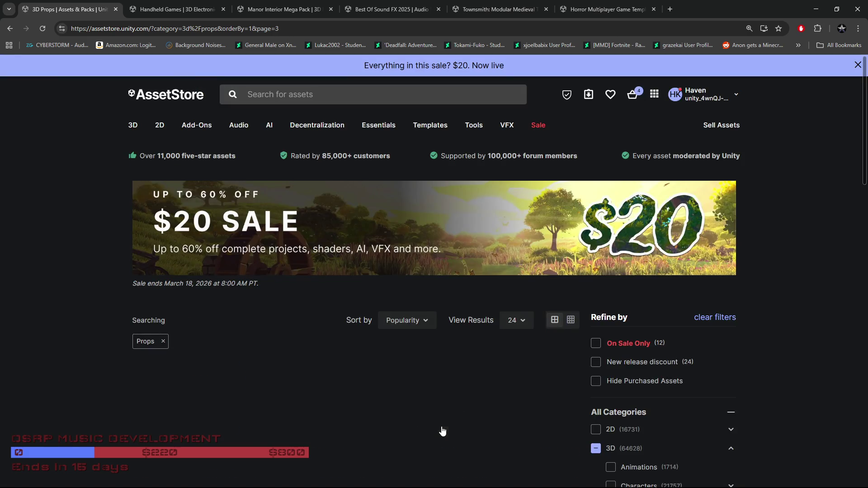
scroll(104, 388, down, 4)
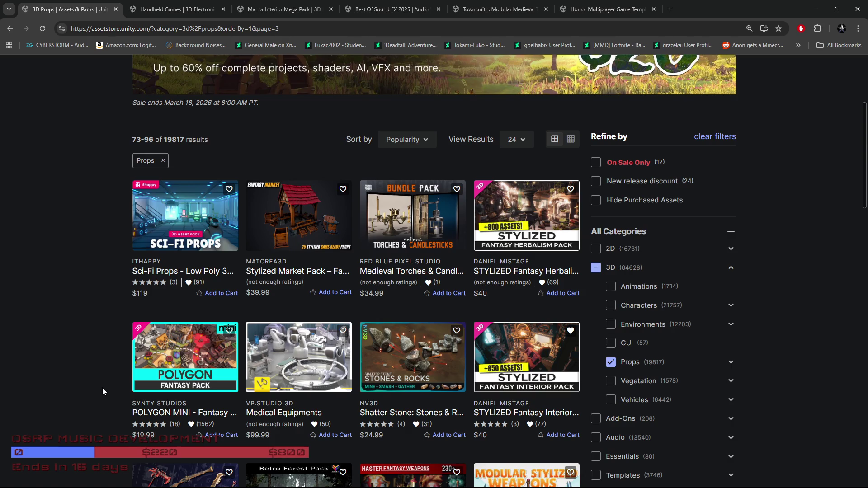
scroll(102, 388, down, 3)
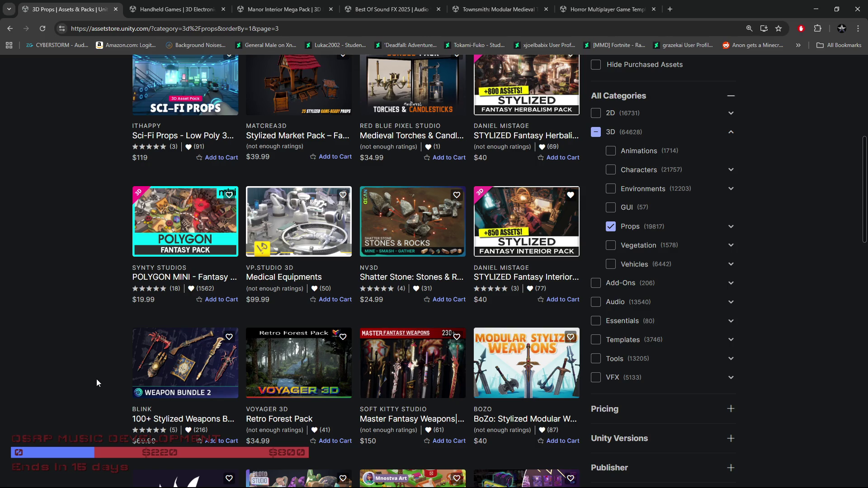
scroll(99, 382, down, 4)
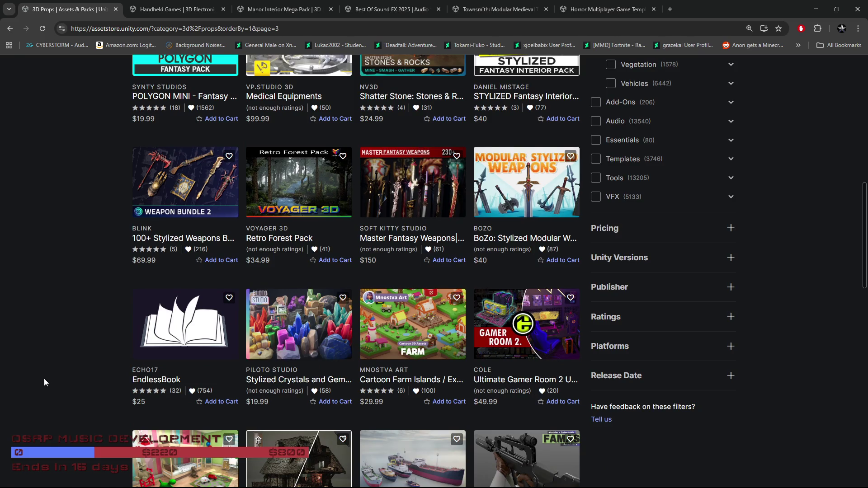
scroll(44, 378, down, 2)
scroll(43, 379, down, 2)
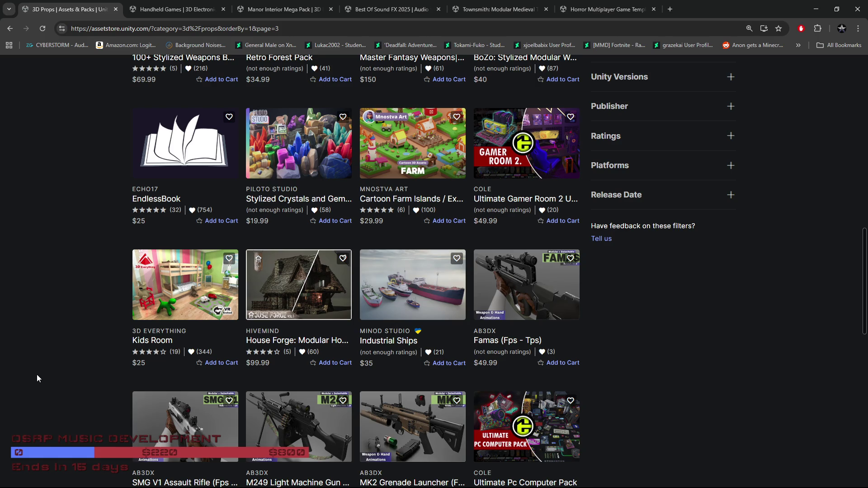
scroll(37, 374, down, 2)
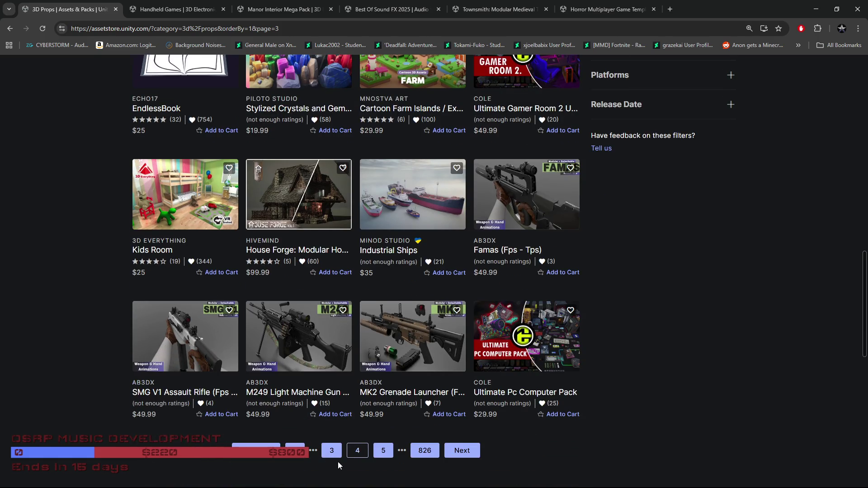
click(383, 451)
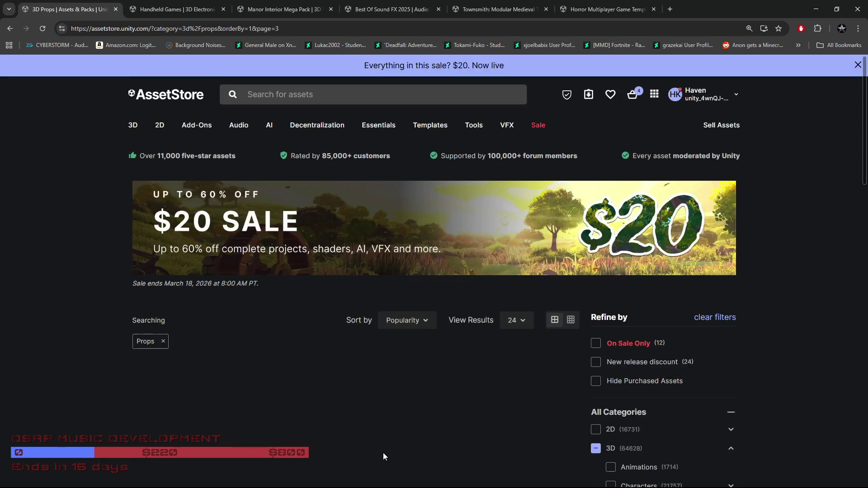
Scroll through page 5 of the 3D Props results to the pagination bar.
scroll(40, 409, down, 2)
scroll(42, 409, down, 2)
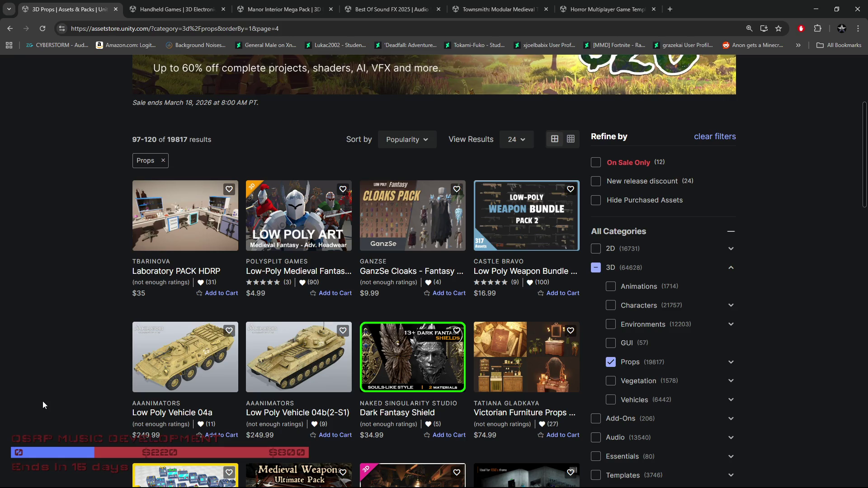
scroll(48, 400, down, 4)
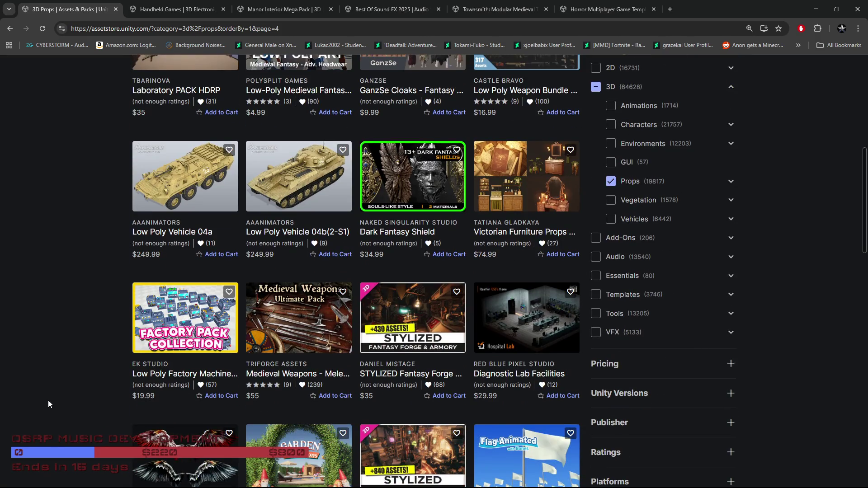
scroll(48, 400, down, 3)
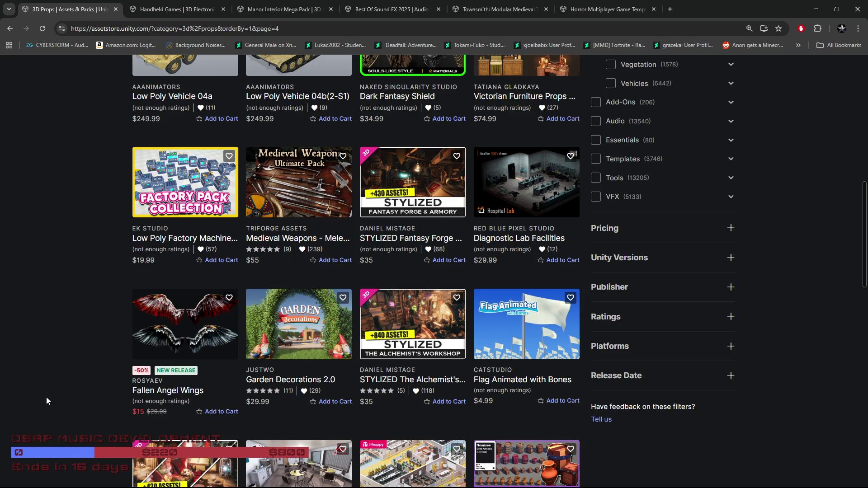
scroll(47, 397, down, 3)
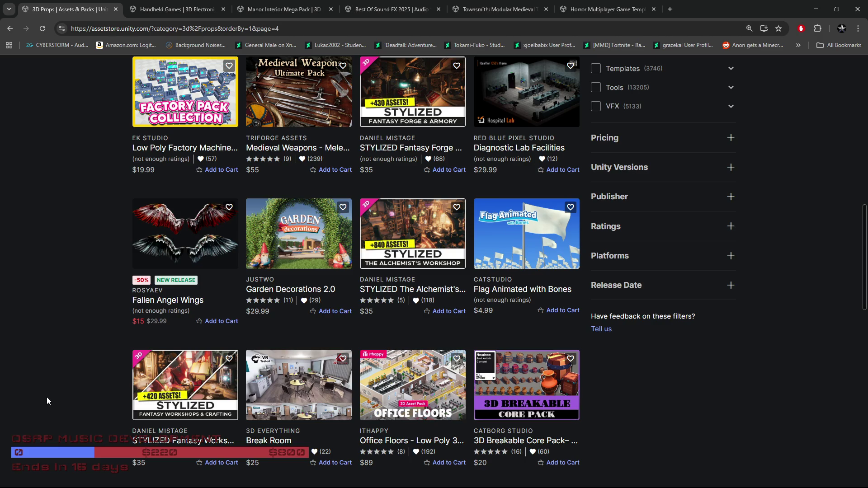
scroll(47, 401, down, 3)
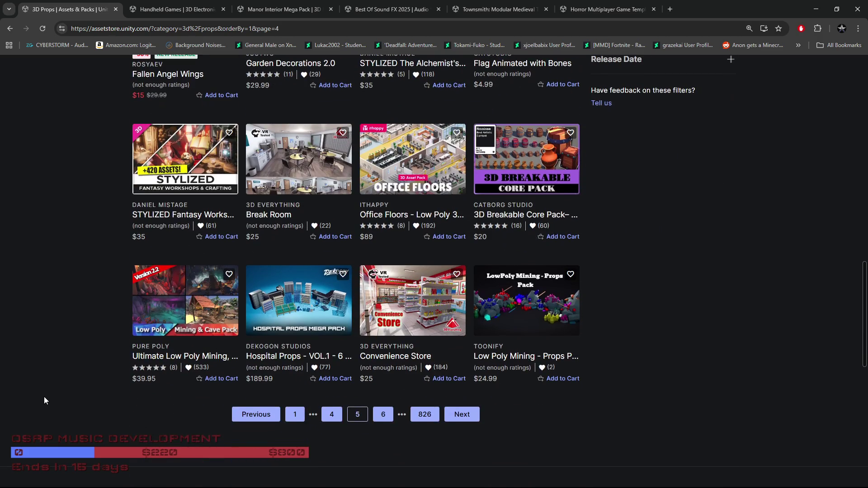
Go to page 6 of the Props results and browse its listings to the bottom.
click(383, 415)
scroll(81, 394, down, 3)
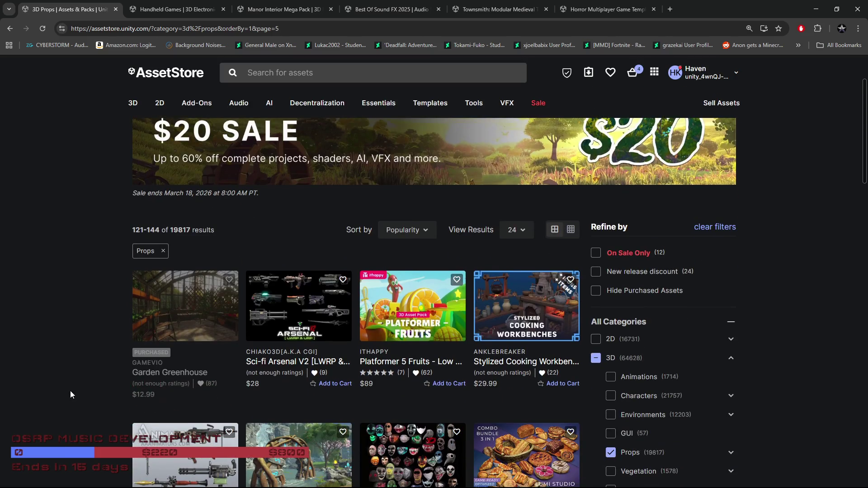
scroll(70, 394, down, 2)
scroll(70, 394, down, 5)
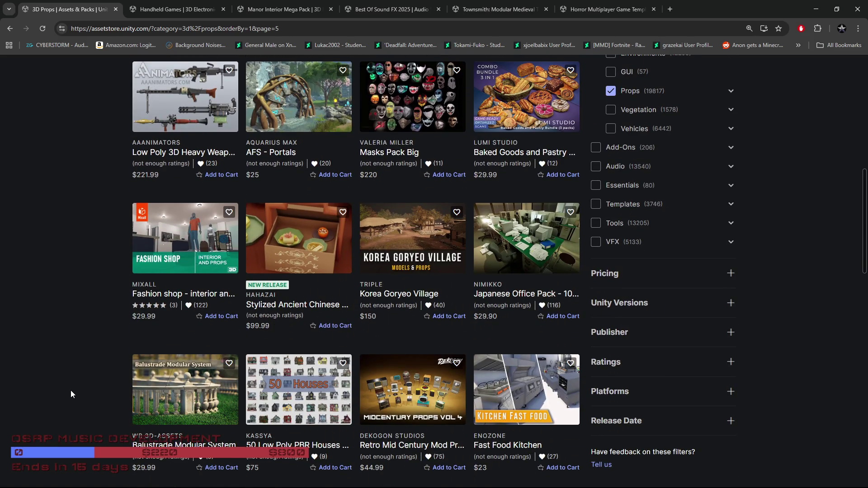
scroll(67, 394, down, 4)
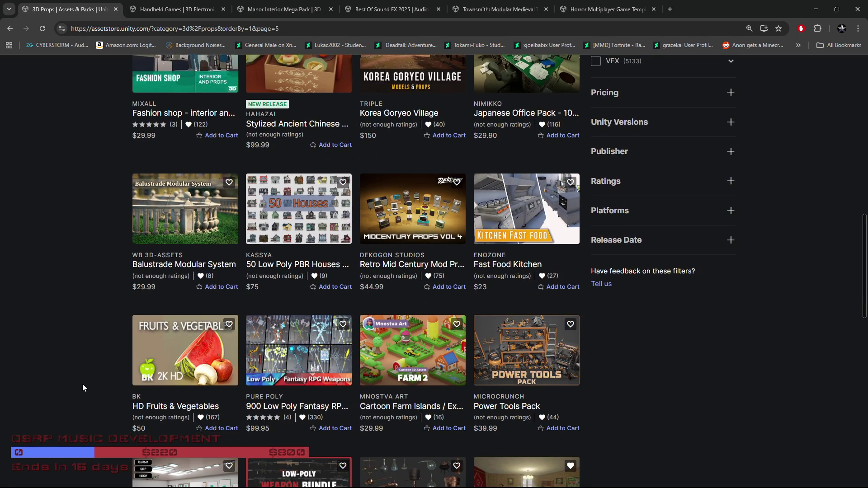
scroll(86, 384, down, 3)
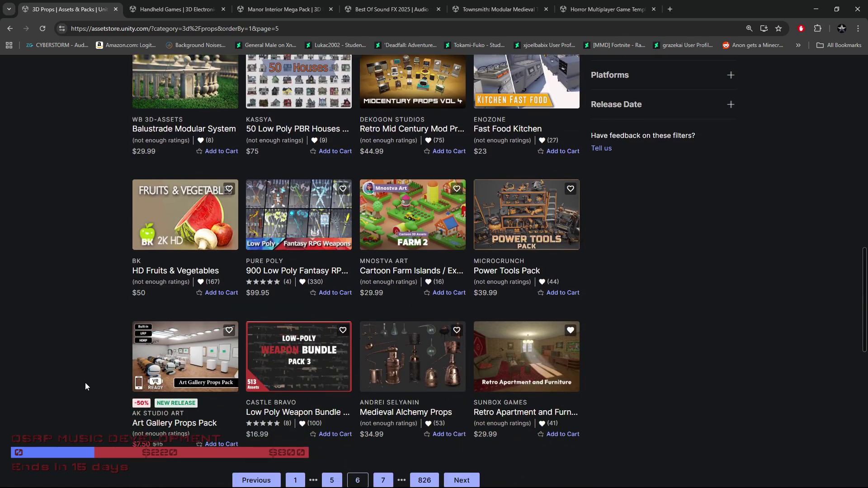
scroll(85, 382, down, 3)
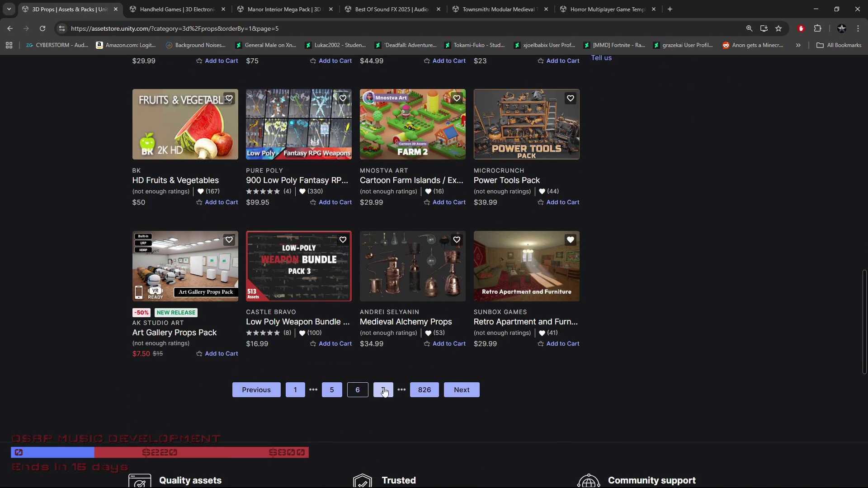
Go to page 7 (results 145–168) and scroll down to University Classroom 2 and Music Star Studio (URP).
click(392, 391)
scroll(336, 405, down, 3)
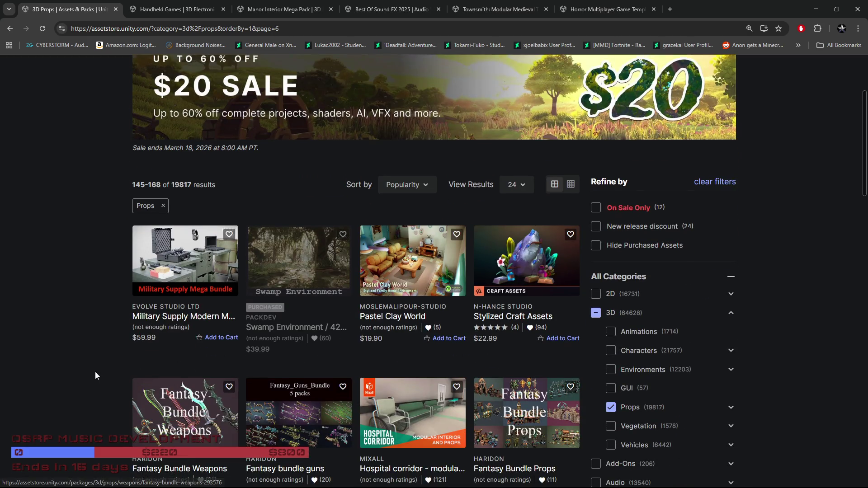
scroll(85, 369, down, 2)
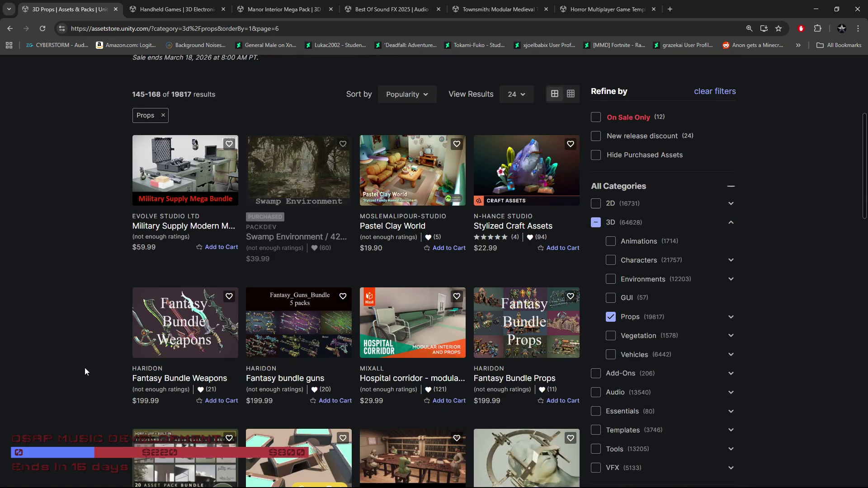
scroll(85, 367, down, 2)
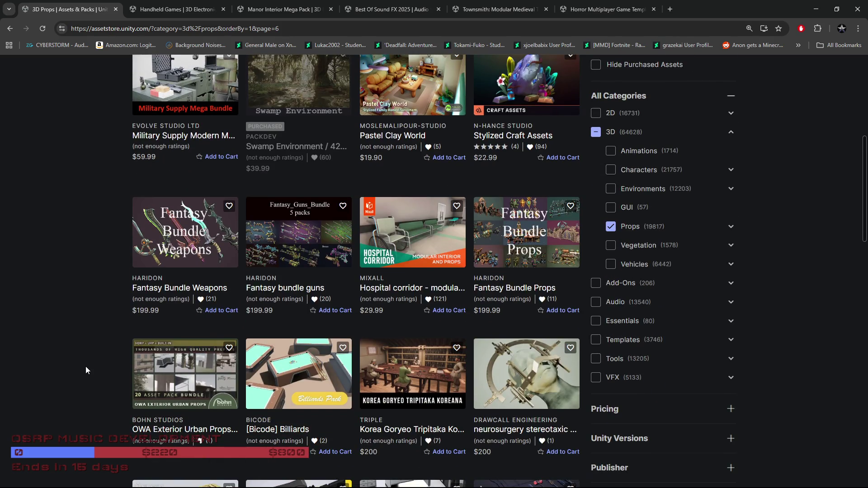
scroll(64, 346, down, 6)
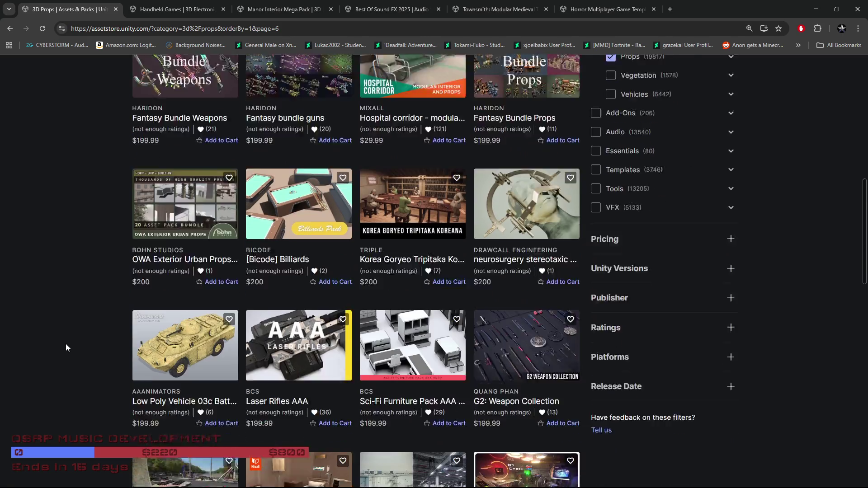
scroll(66, 347, down, 6)
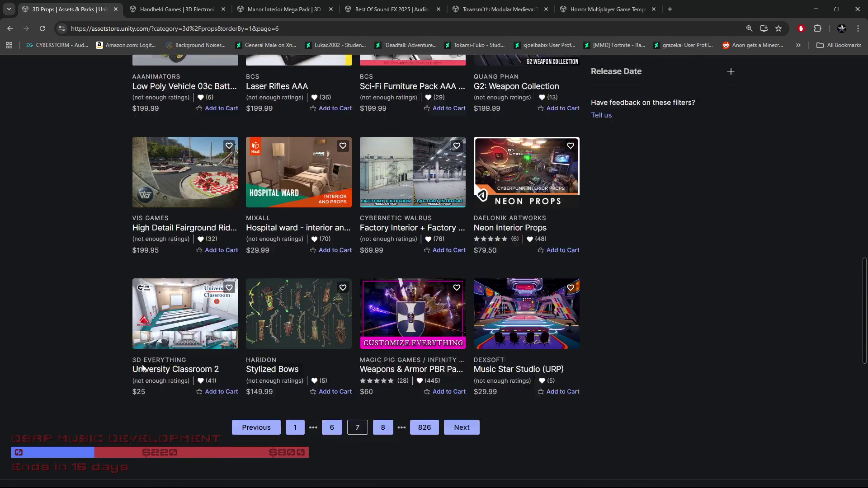
Go to page 8 of the Props results and scroll through its listings.
click(383, 372)
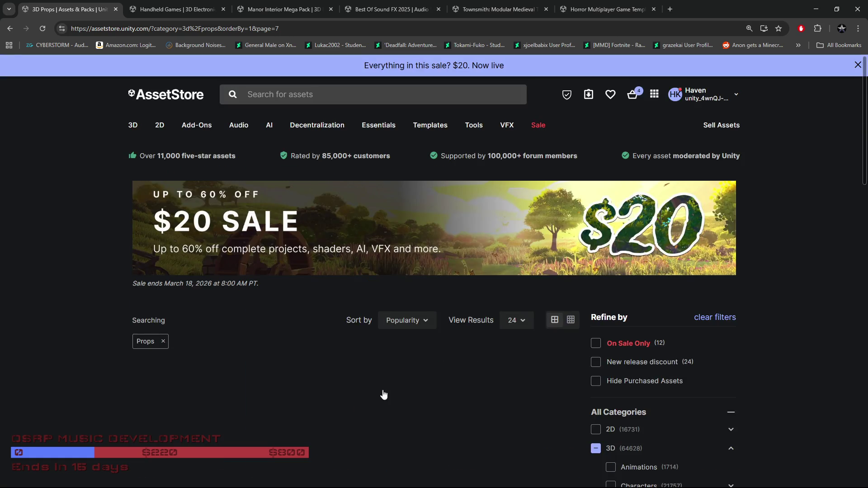
scroll(148, 395, down, 4)
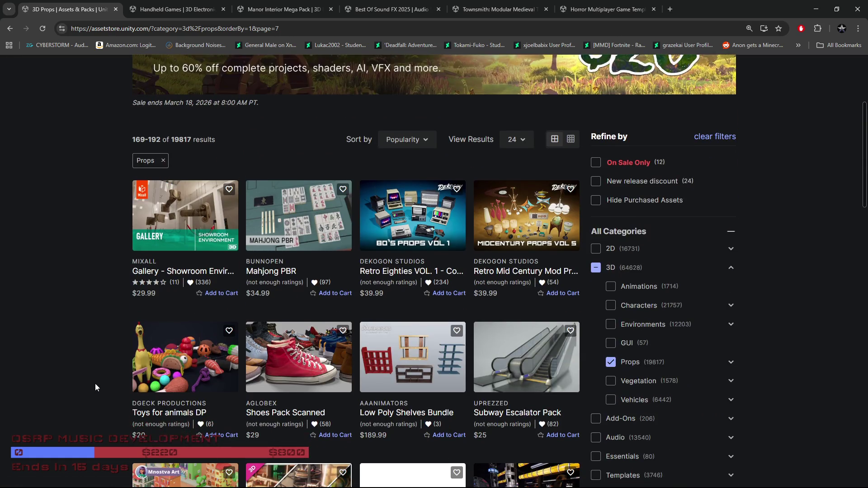
scroll(95, 384, down, 3)
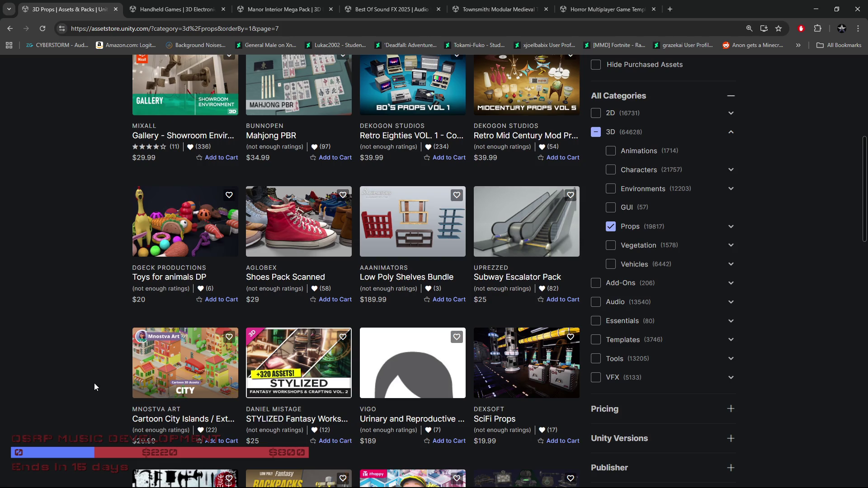
scroll(94, 383, down, 5)
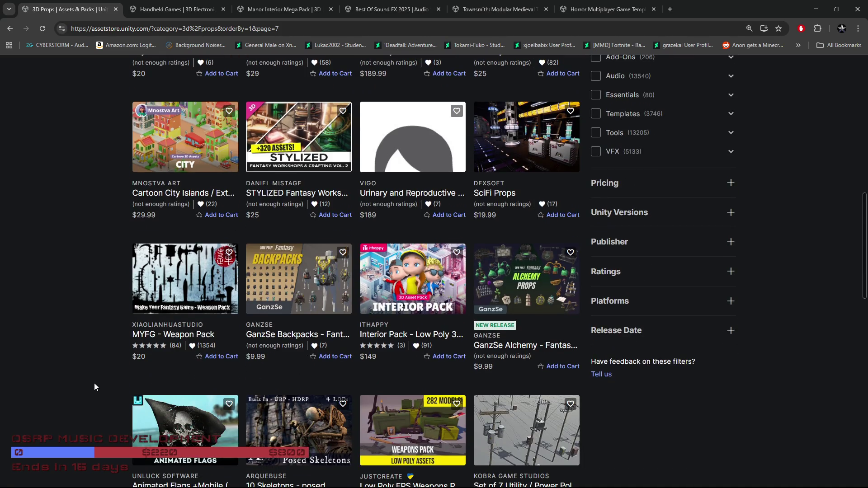
scroll(94, 387, down, 3)
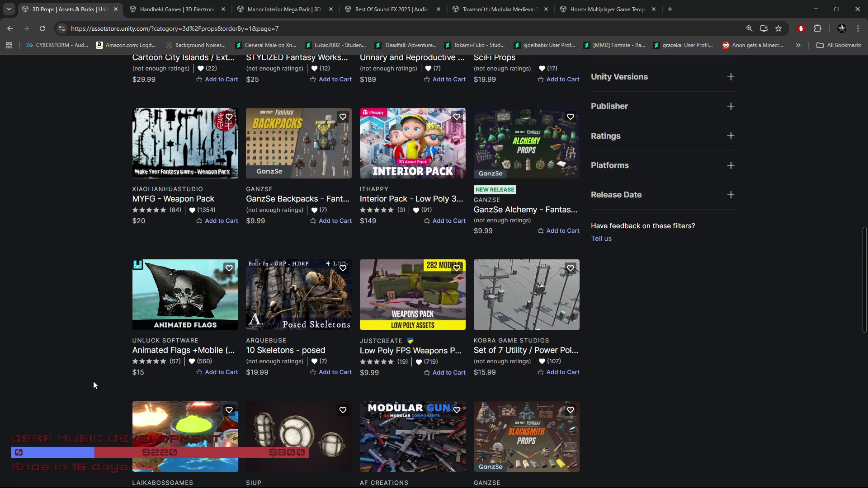
scroll(94, 382, down, 3)
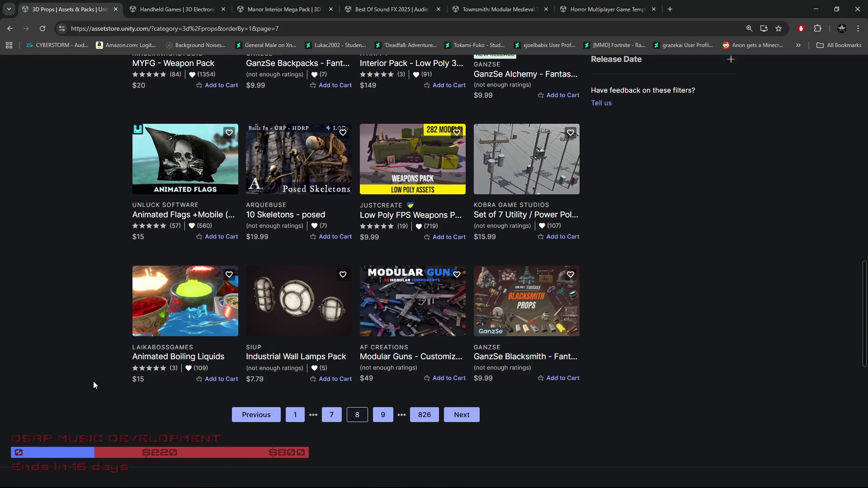
Browse page 9 down to its last row, then advance to page 10 (results 217–240).
click(385, 418)
scroll(81, 394, down, 3)
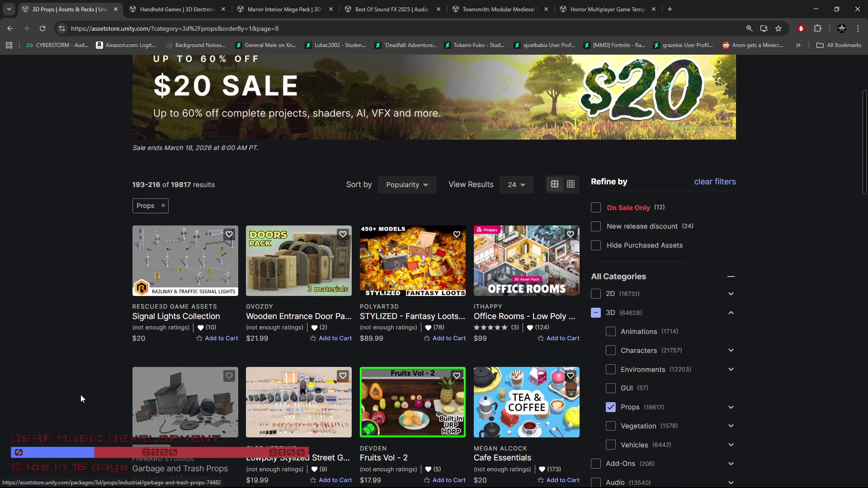
scroll(52, 388, down, 3)
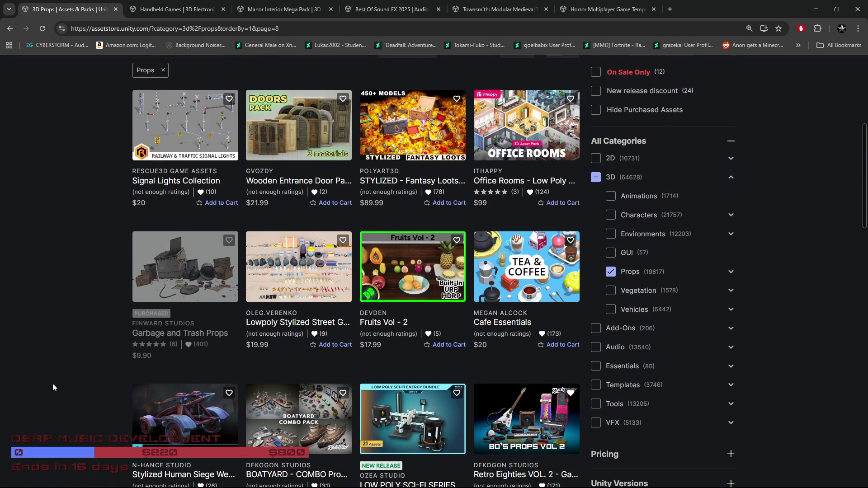
scroll(53, 383, down, 2)
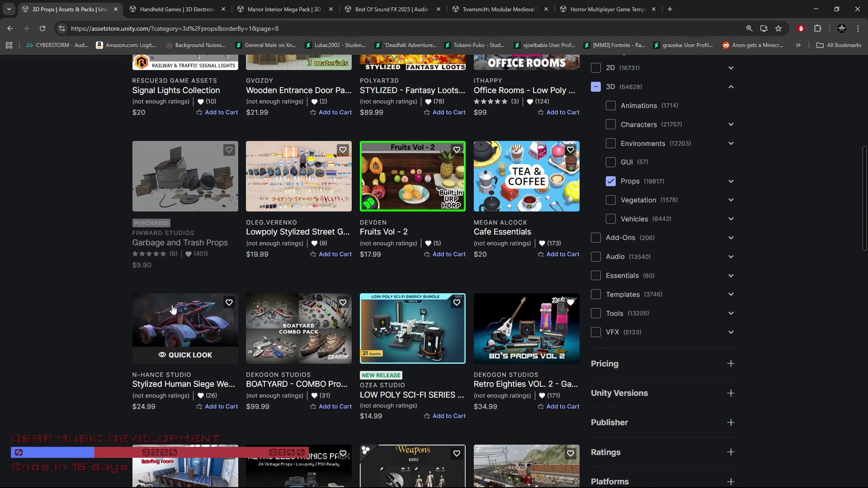
scroll(84, 308, down, 4)
scroll(85, 304, down, 1)
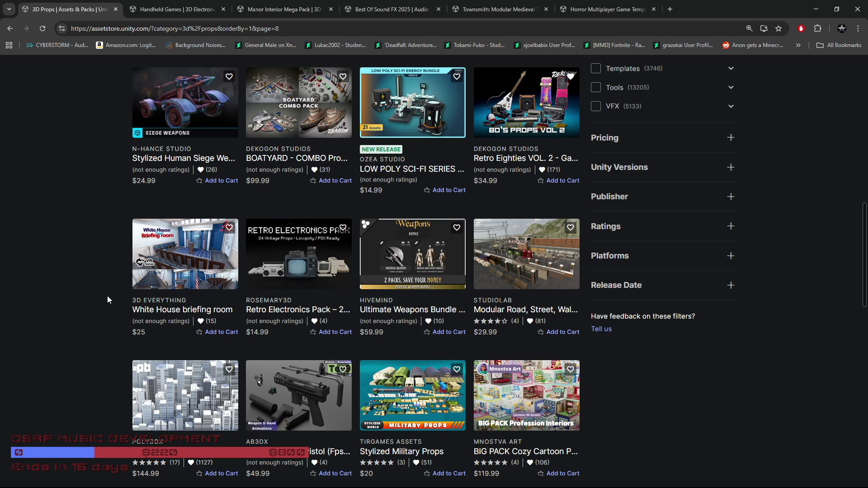
scroll(107, 296, up, 1)
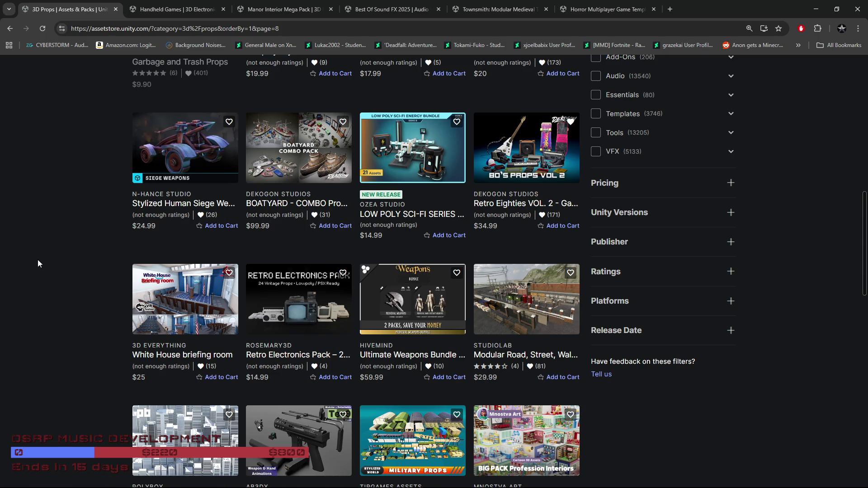
scroll(38, 264, down, 5)
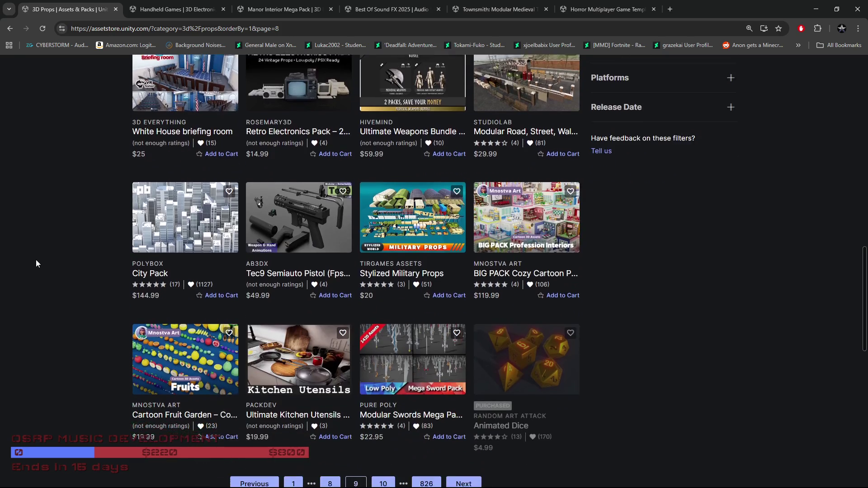
scroll(40, 262, down, 1)
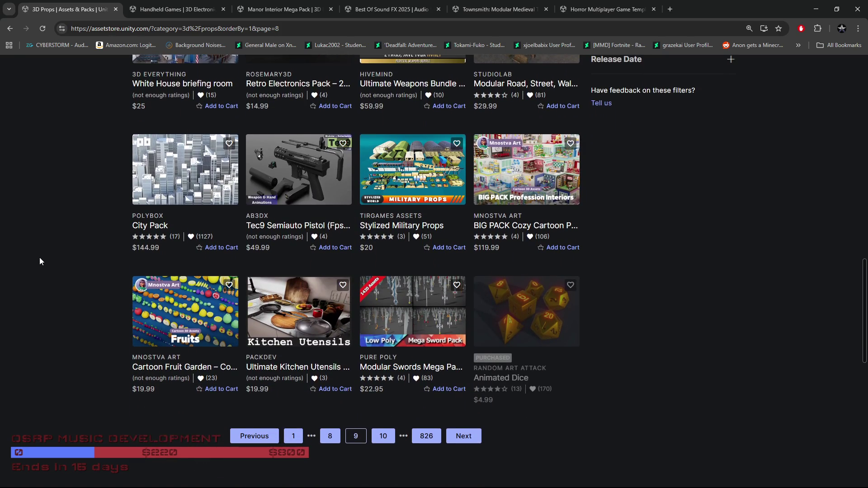
click(382, 437)
Scroll through page 10 of the Props results to the bottom.
scroll(82, 365, down, 3)
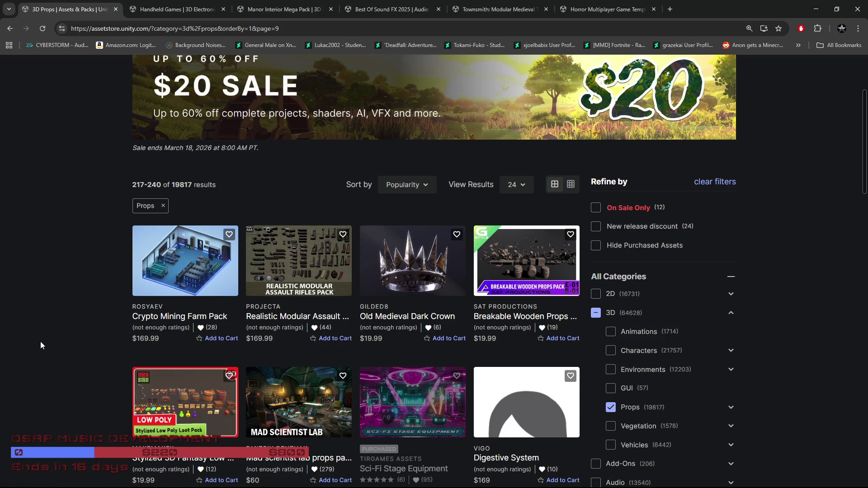
scroll(40, 346, down, 3)
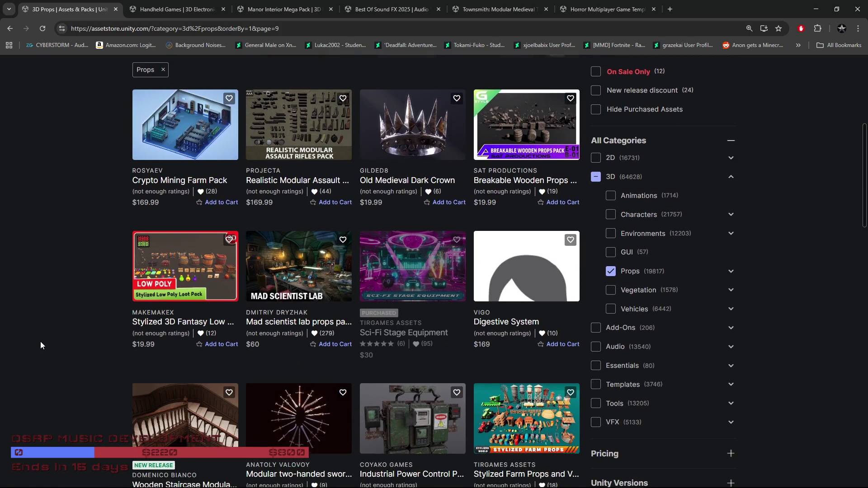
scroll(40, 343, down, 5)
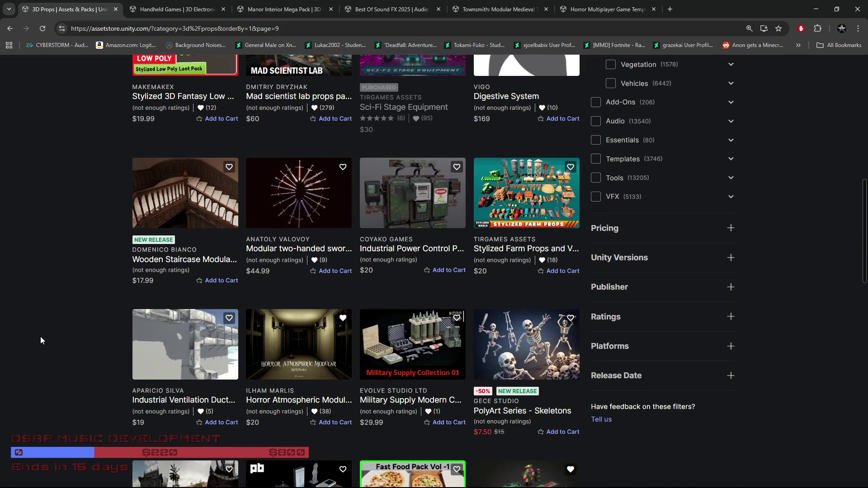
scroll(41, 340, down, 2)
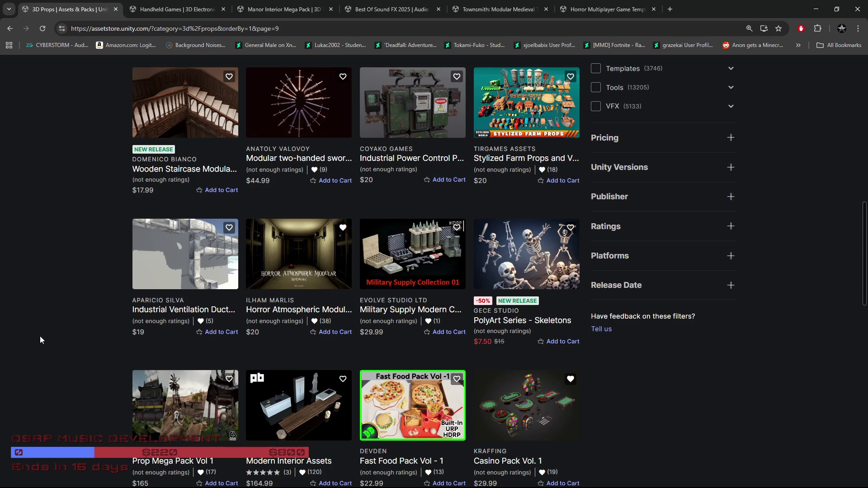
scroll(40, 335, down, 2)
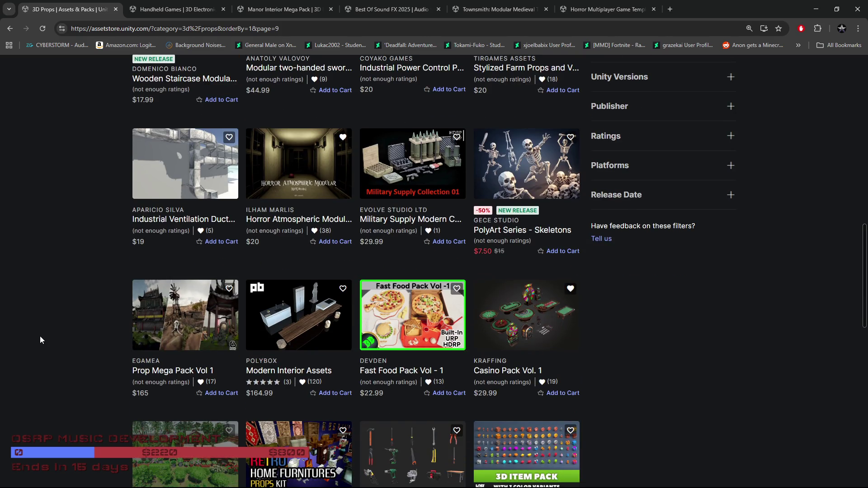
scroll(40, 336, down, 3)
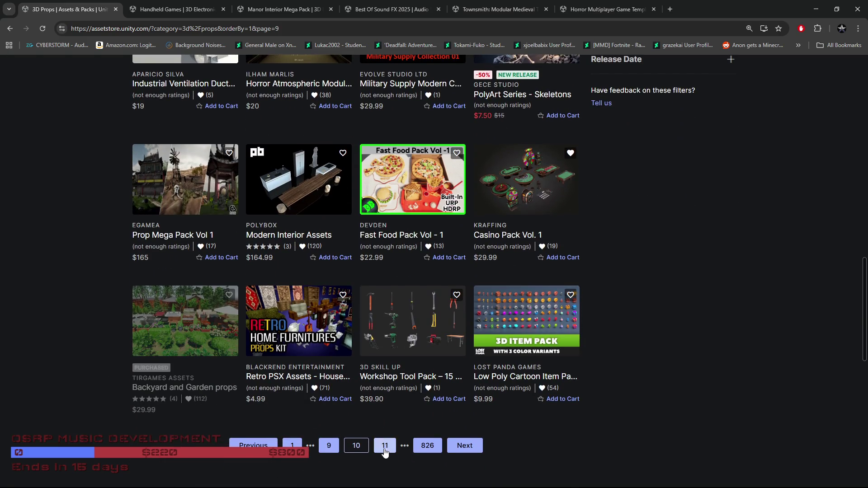
Go to page 11 of the Props results and browse its listings to the bottom.
click(385, 446)
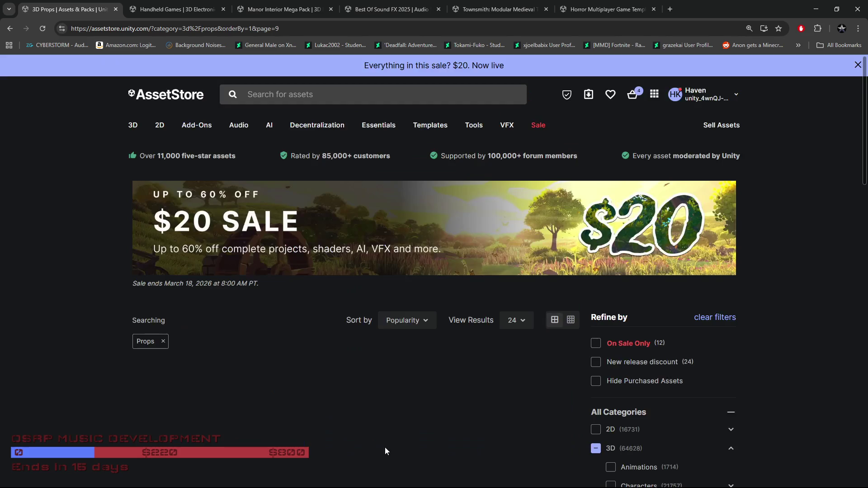
scroll(68, 398, down, 2)
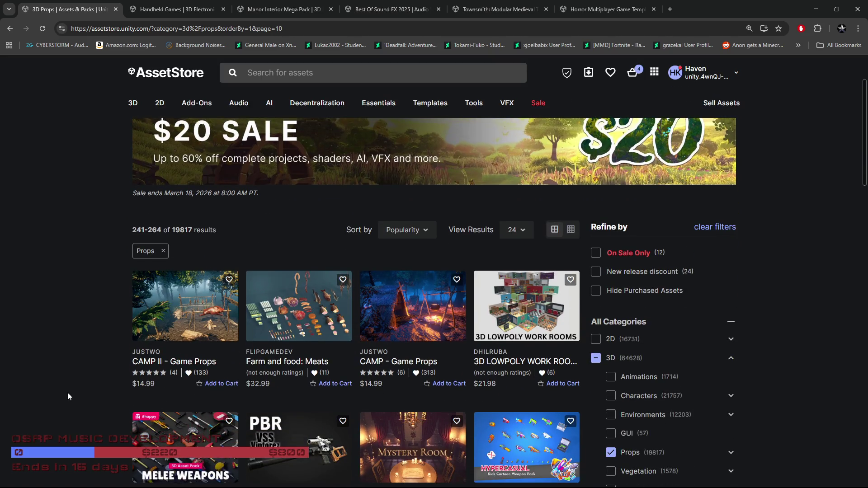
scroll(67, 393, down, 3)
scroll(62, 389, down, 3)
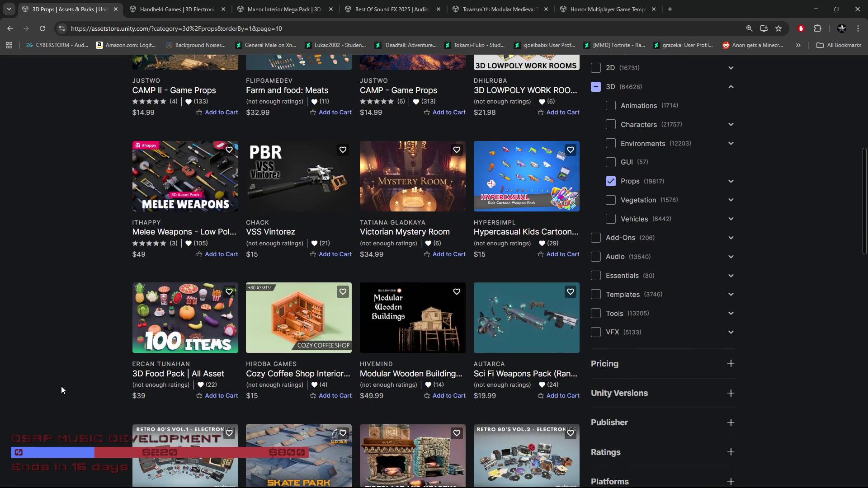
scroll(62, 390, down, 3)
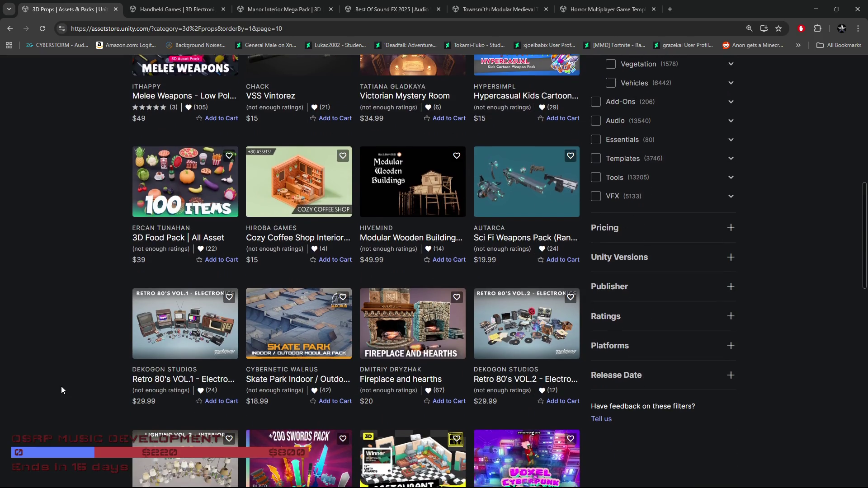
scroll(62, 390, down, 3)
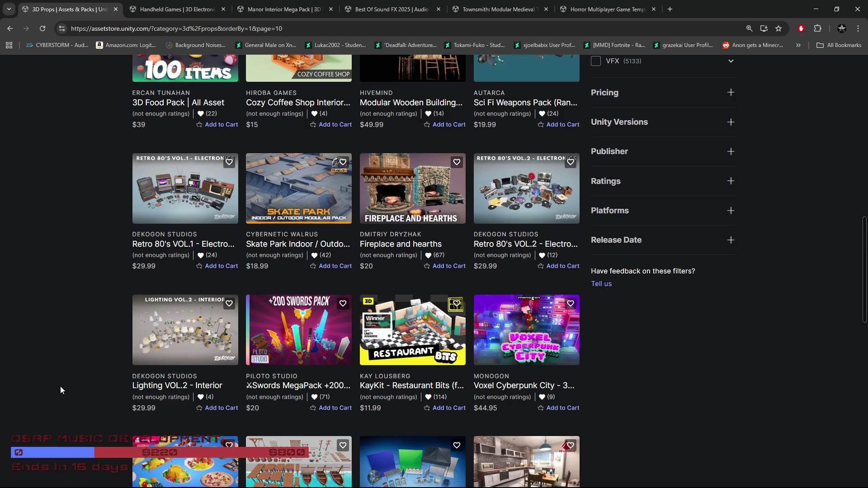
scroll(61, 390, down, 3)
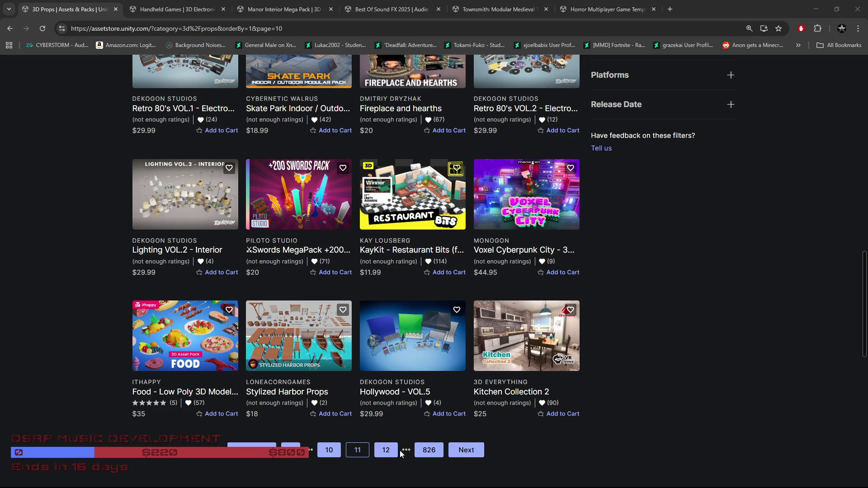
Go to page 12 and scroll down to the Survival Food Pack at $20.
click(385, 450)
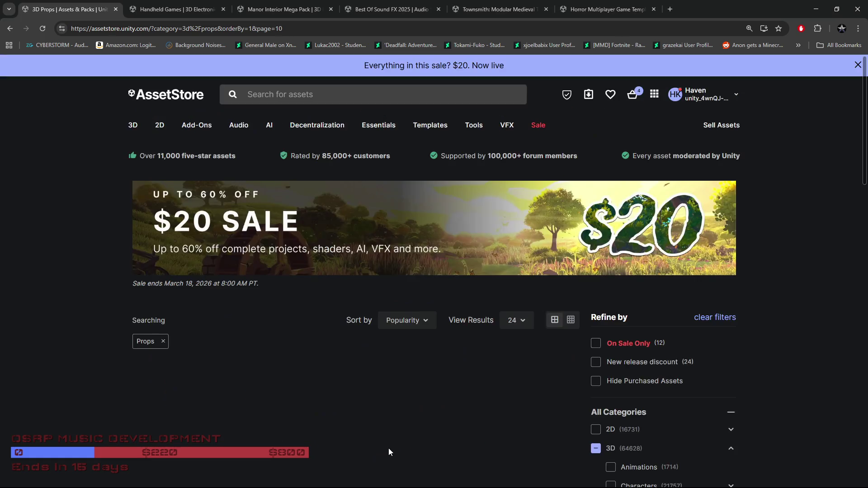
scroll(550, 433, down, 2)
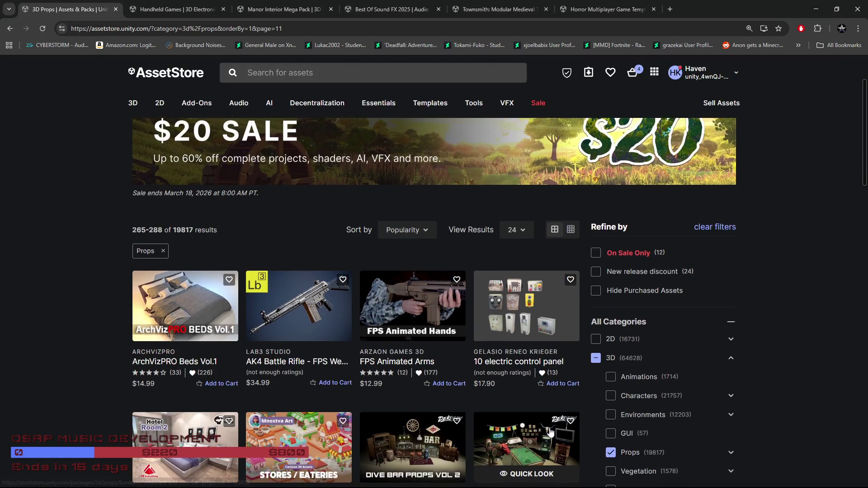
scroll(543, 434, down, 2)
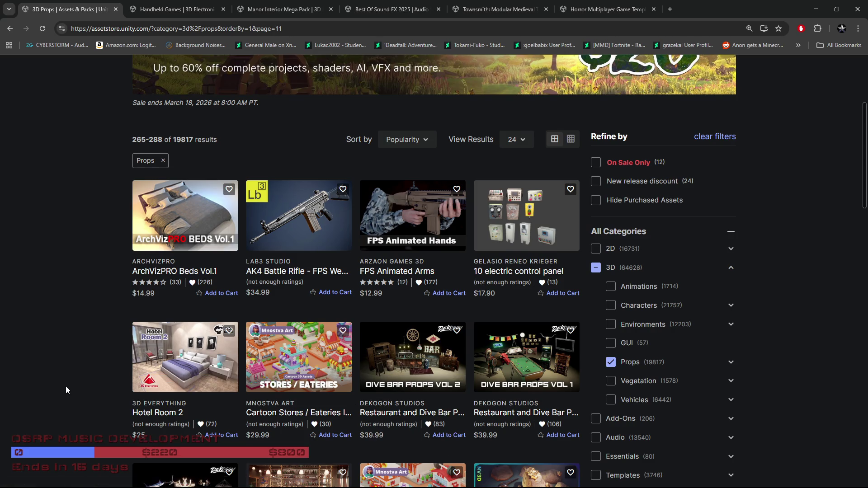
scroll(59, 385, down, 2)
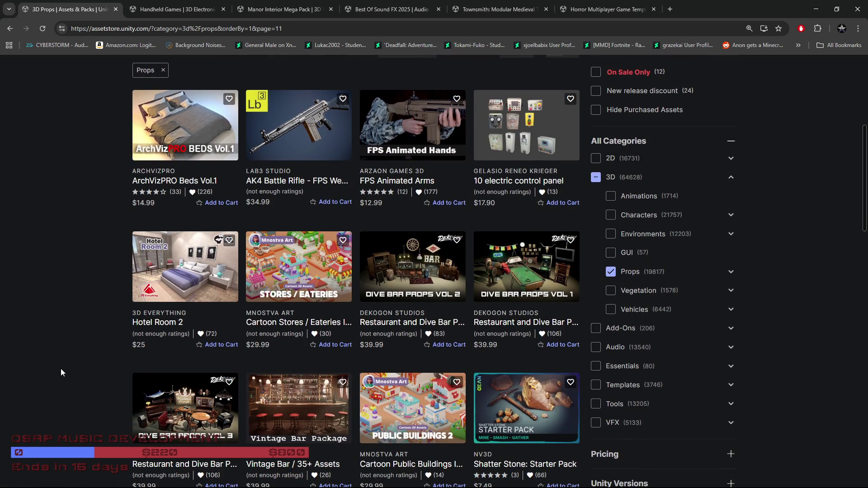
scroll(61, 368, down, 2)
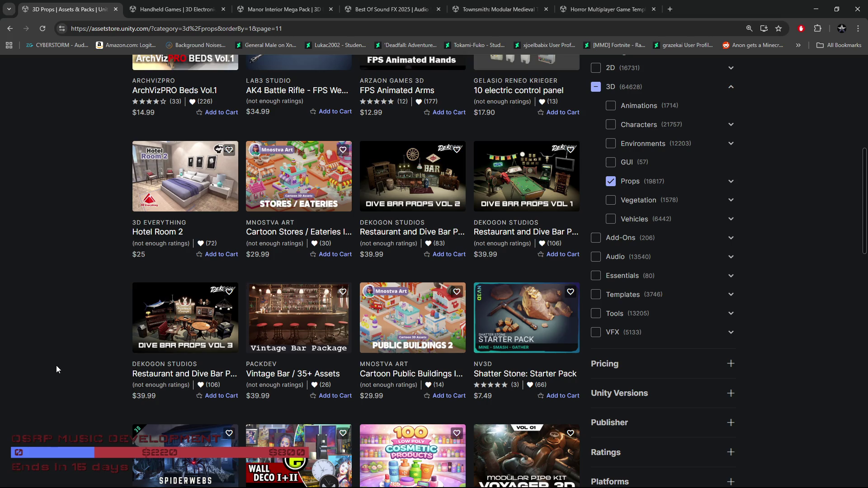
scroll(56, 365, down, 3)
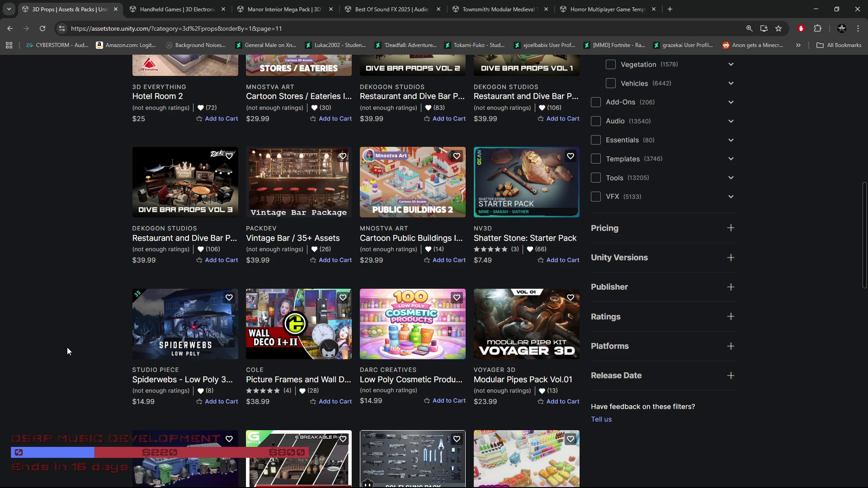
scroll(67, 350, down, 5)
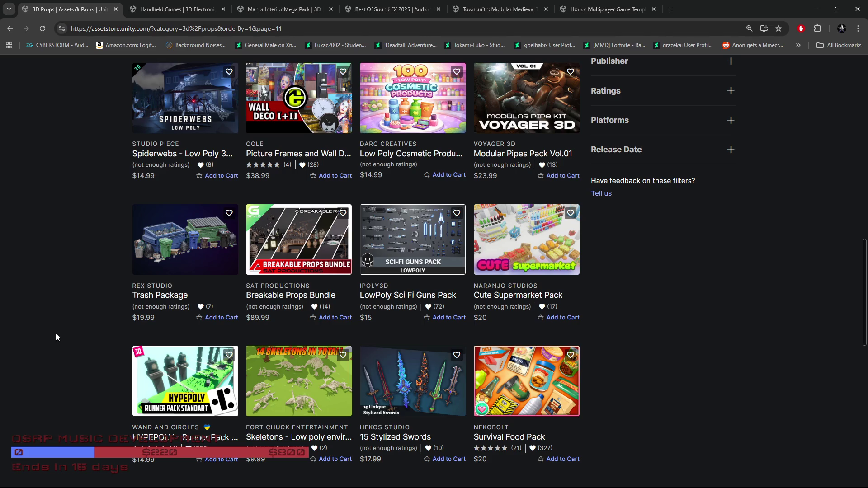
scroll(56, 336, down, 3)
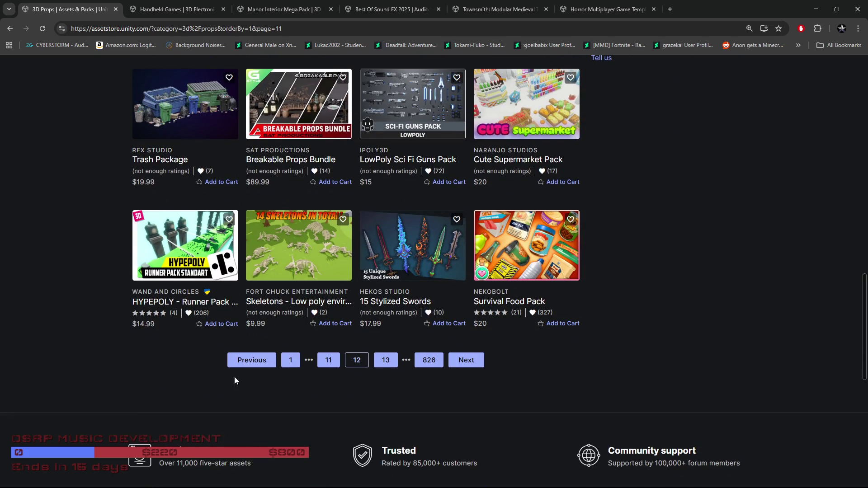
Open page 13 (results 289–312) and scroll down to Modular Turret System at $44.99.
click(387, 362)
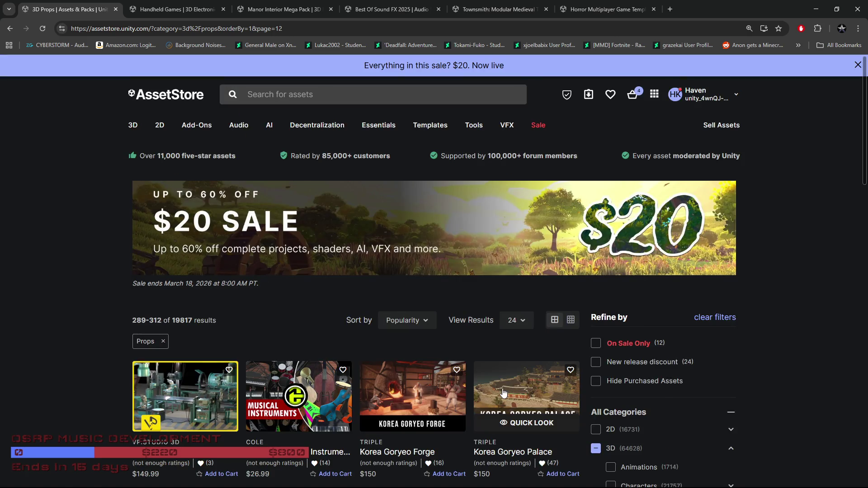
scroll(546, 397, down, 4)
scroll(546, 397, down, 1)
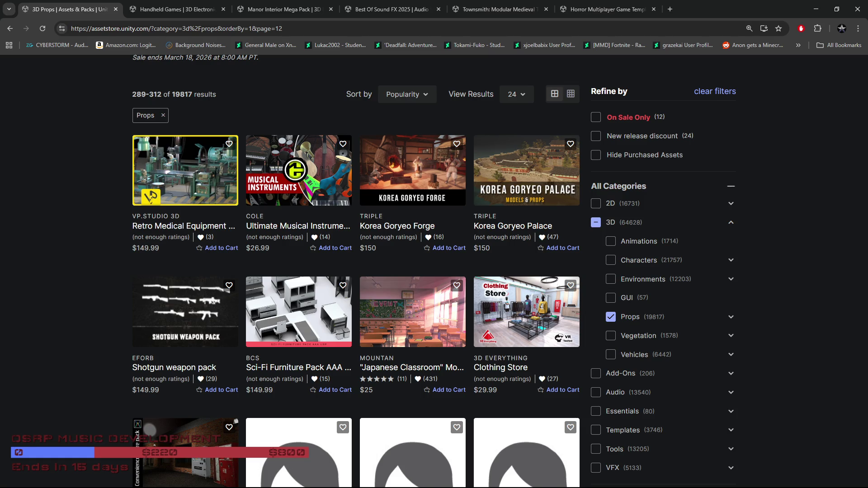
scroll(40, 350, down, 3)
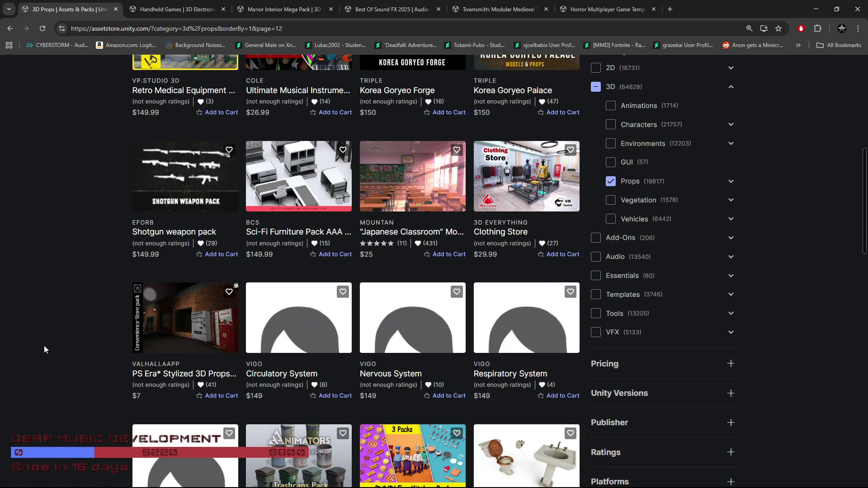
scroll(45, 346, down, 5)
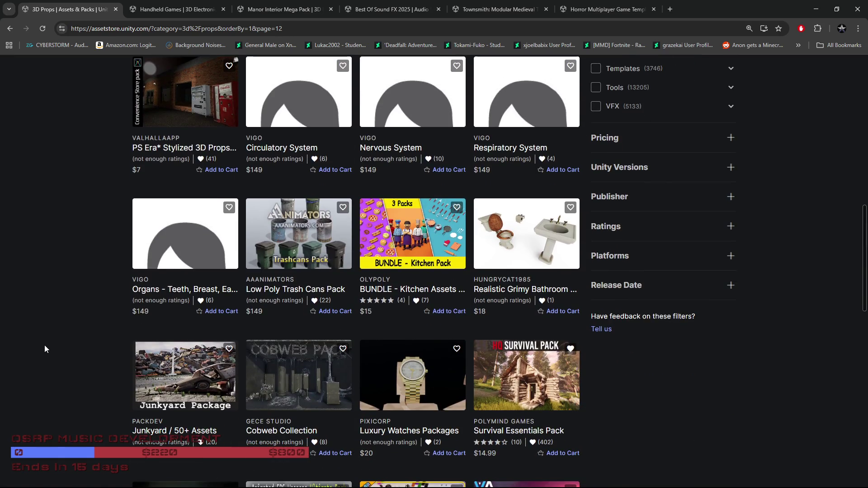
scroll(30, 343, down, 2)
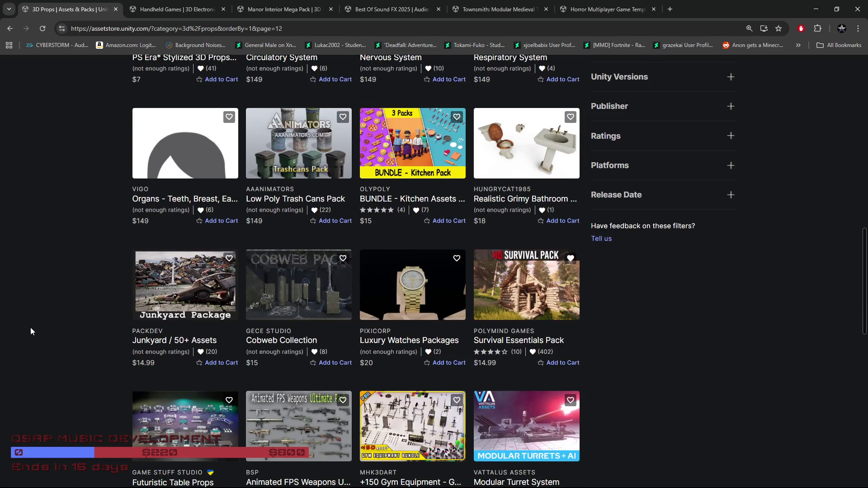
scroll(22, 332, down, 2)
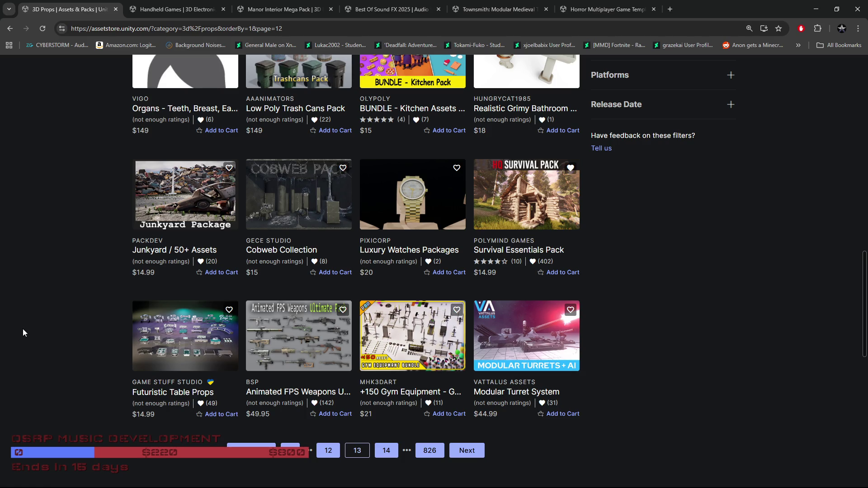
click(386, 451)
scroll(26, 404, down, 2)
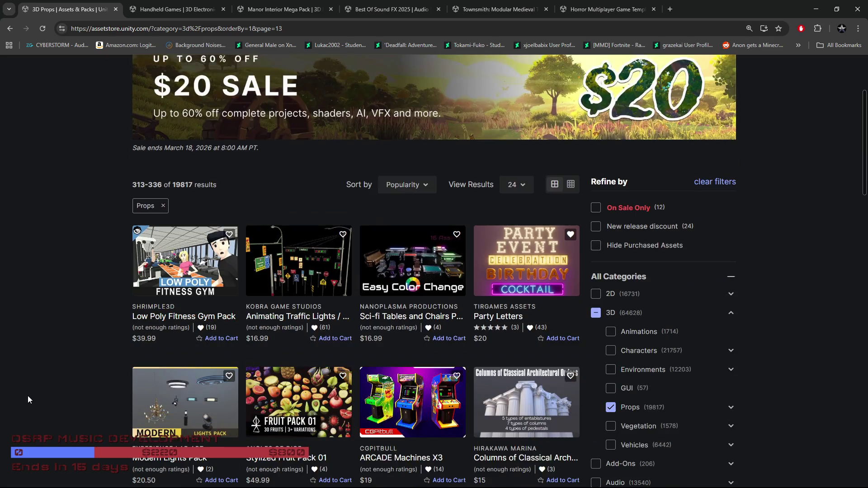
scroll(29, 395, down, 3)
key(alt+Left)
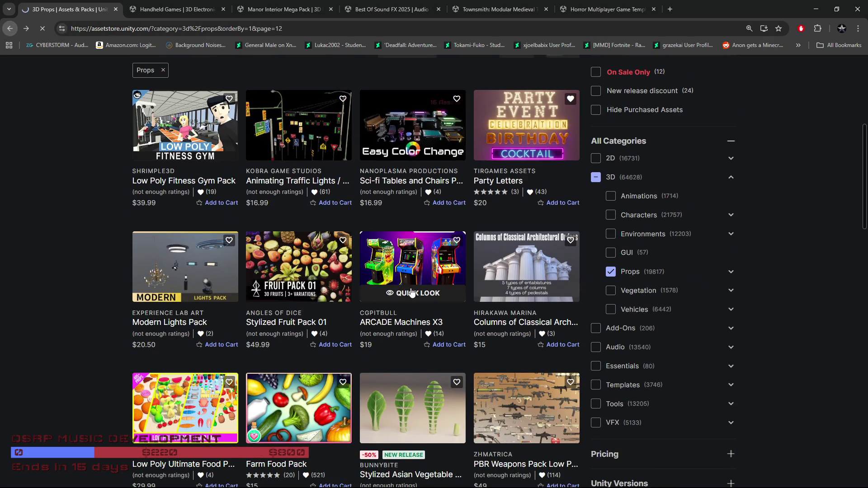
scroll(485, 311, down, 12)
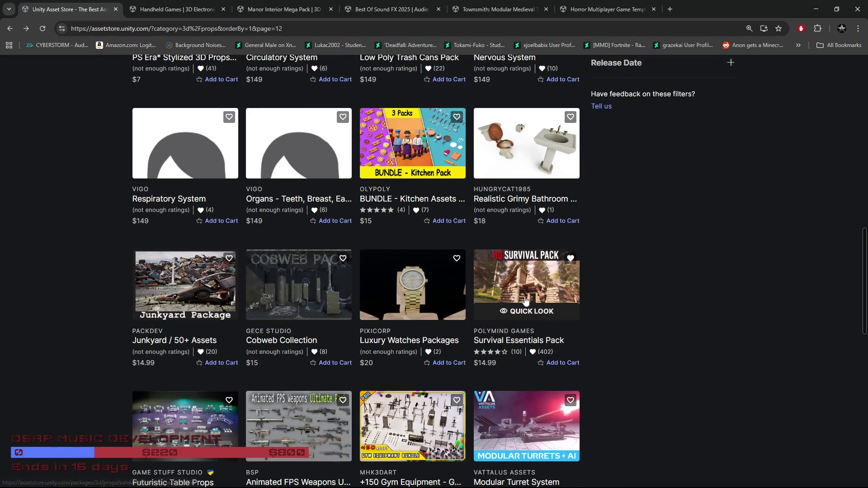
click(542, 311)
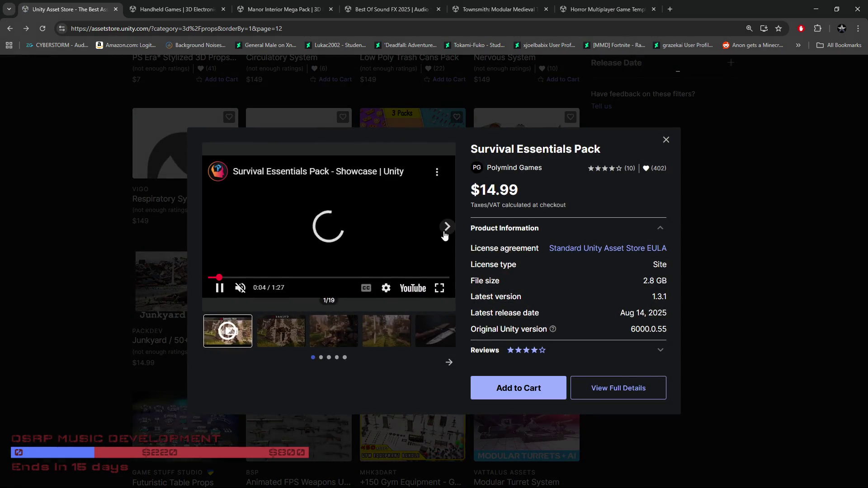
click(445, 231)
click(445, 228)
click(445, 228)
click(446, 228)
click(446, 229)
click(446, 229)
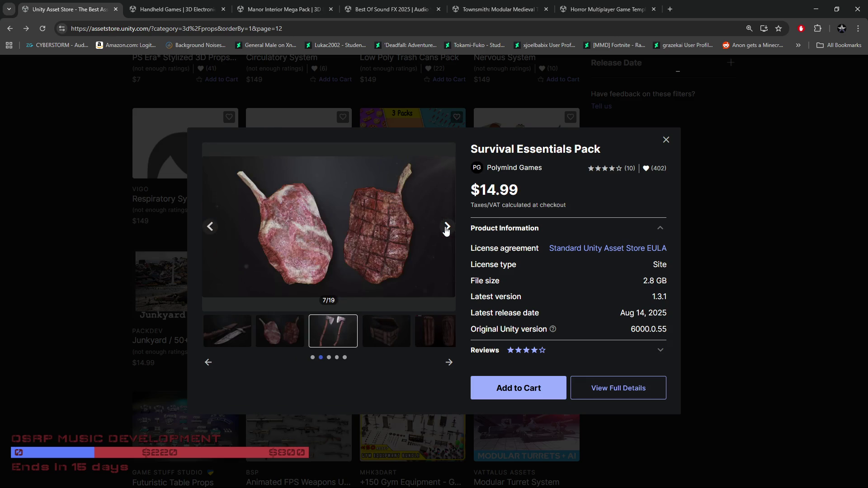
click(445, 229)
click(446, 229)
click(48, 280)
scroll(424, 405, down, 2)
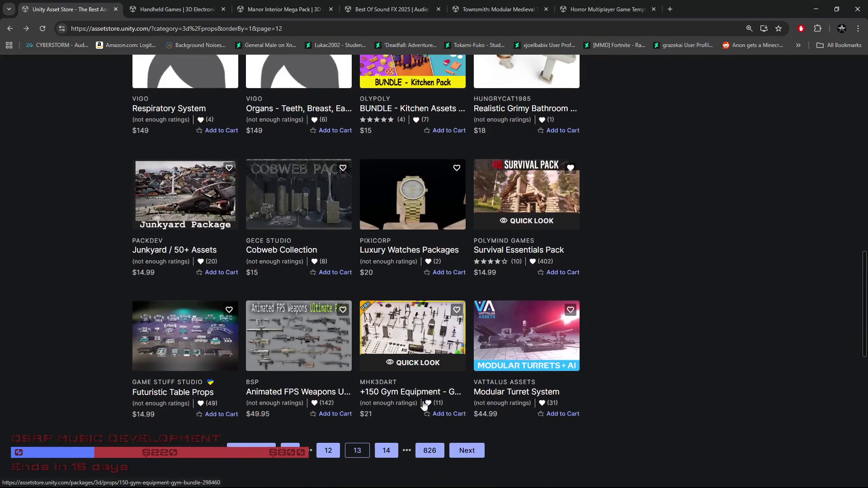
scroll(424, 405, down, 2)
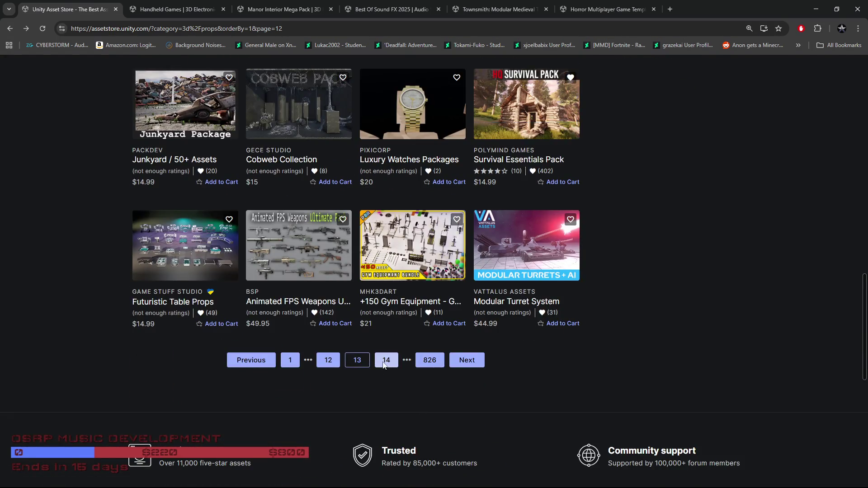
Open page 14 (results 337–360, starting with Rocks and Boulders Mega Pack), browse it, then advance to page 15.
click(383, 365)
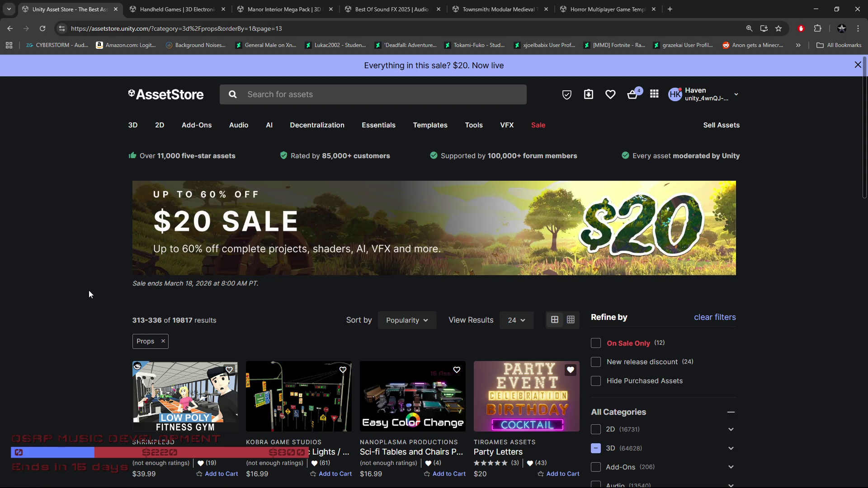
scroll(81, 292, down, 4)
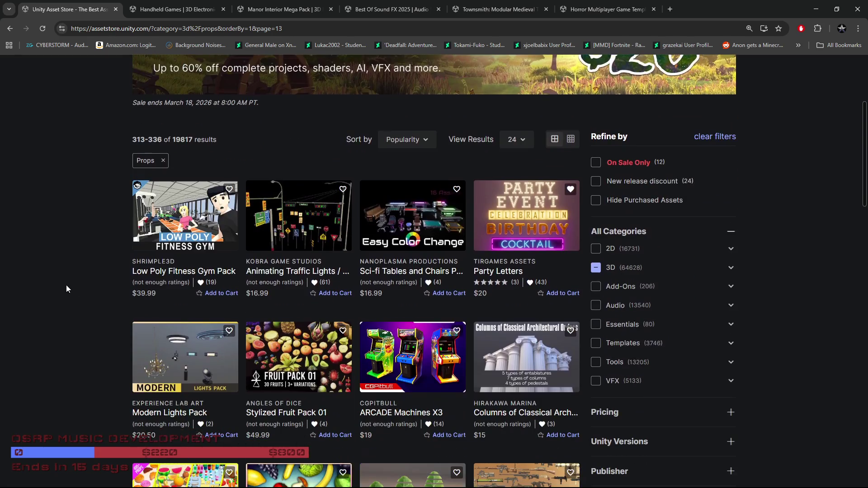
scroll(66, 286, down, 6)
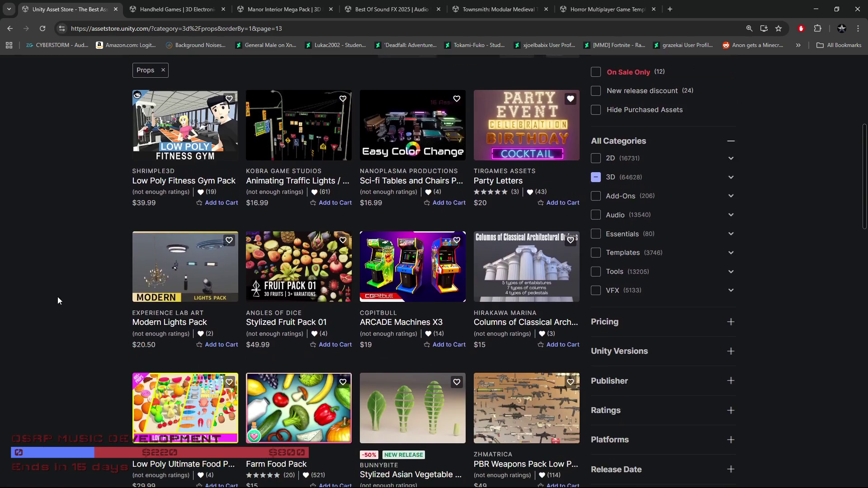
scroll(58, 297, down, 2)
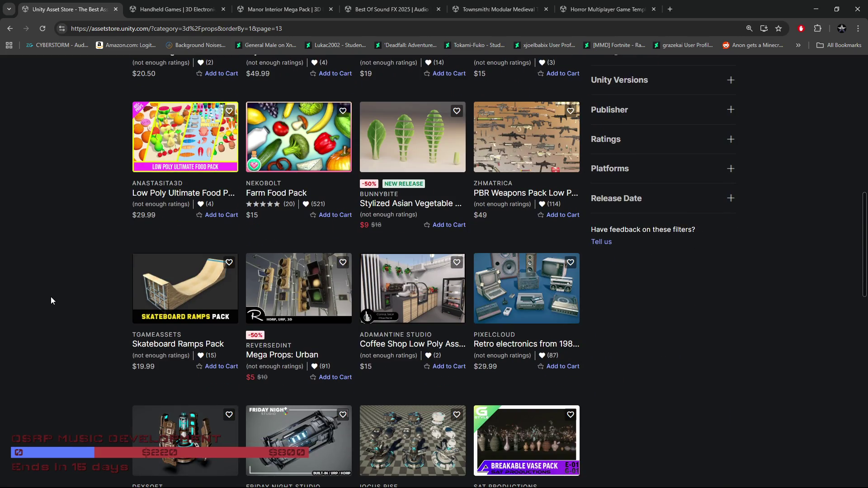
scroll(51, 297, down, 4)
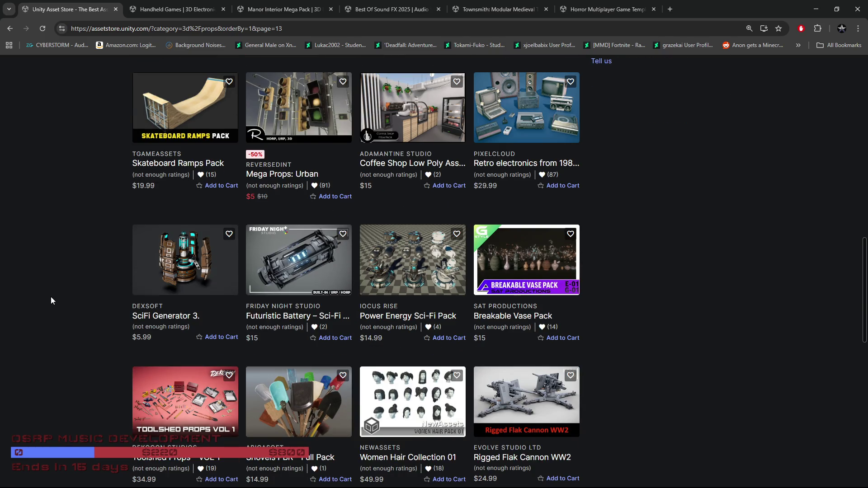
scroll(51, 298, up, 3)
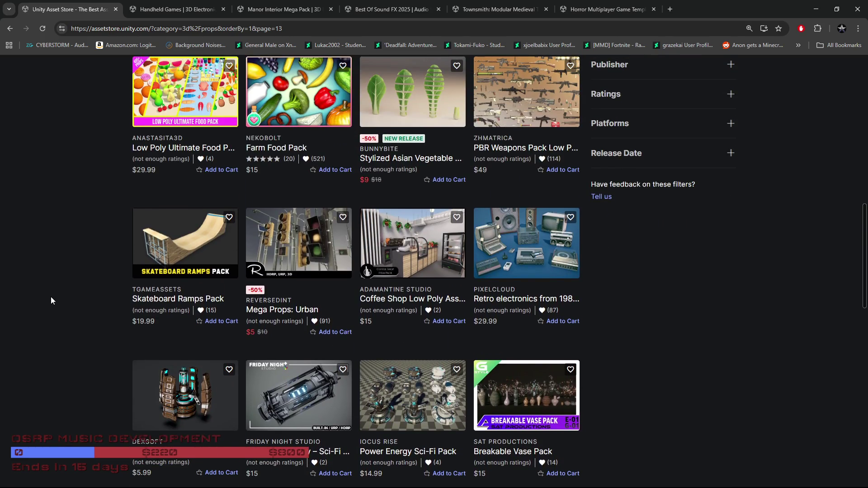
scroll(51, 297, down, 5)
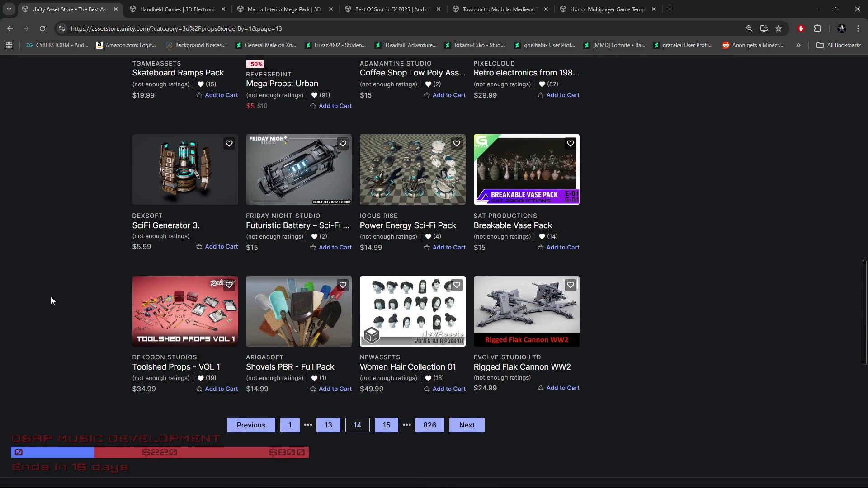
scroll(51, 297, up, 1)
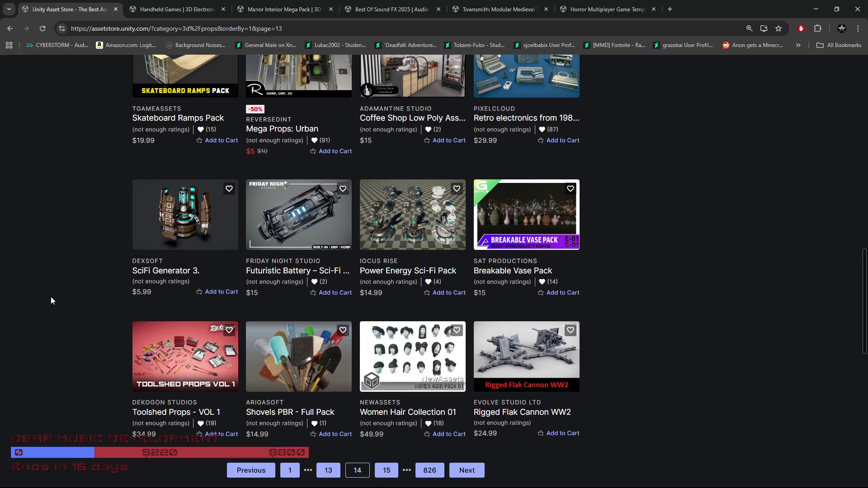
scroll(50, 297, down, 1)
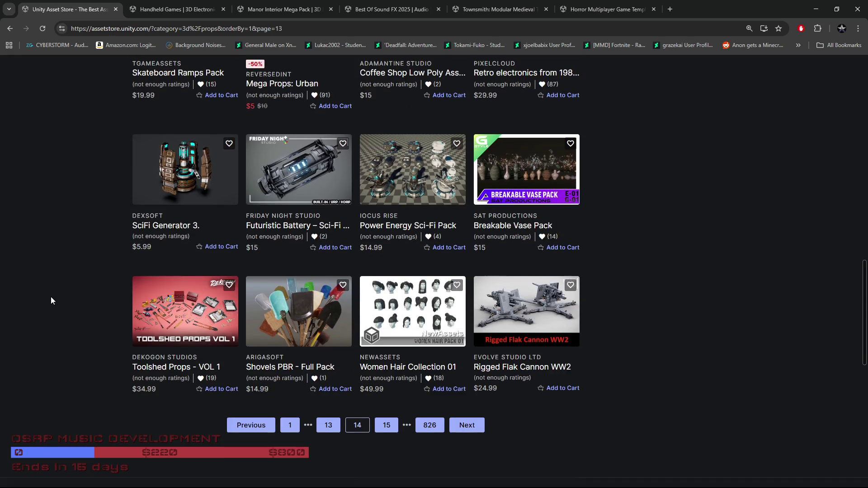
click(386, 425)
Scroll through page 15's listings, then switch to the Unity editor's blackwell-map-development scene.
scroll(52, 378, down, 3)
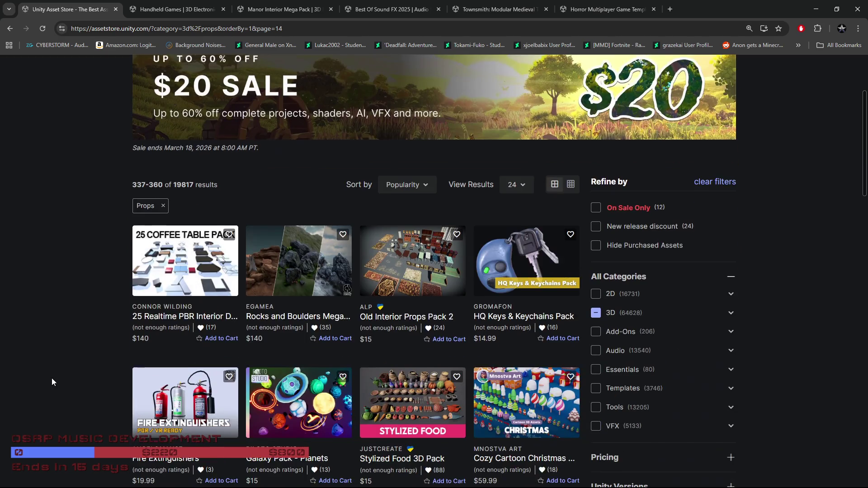
scroll(49, 375, down, 2)
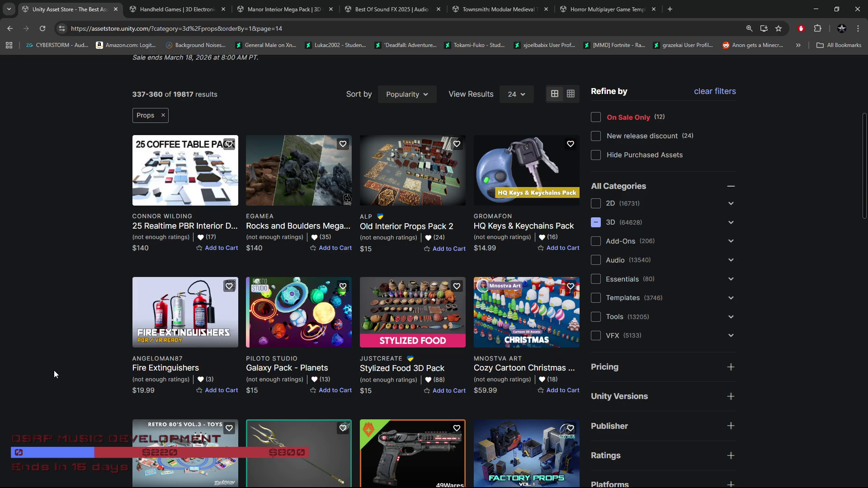
scroll(53, 374, down, 2)
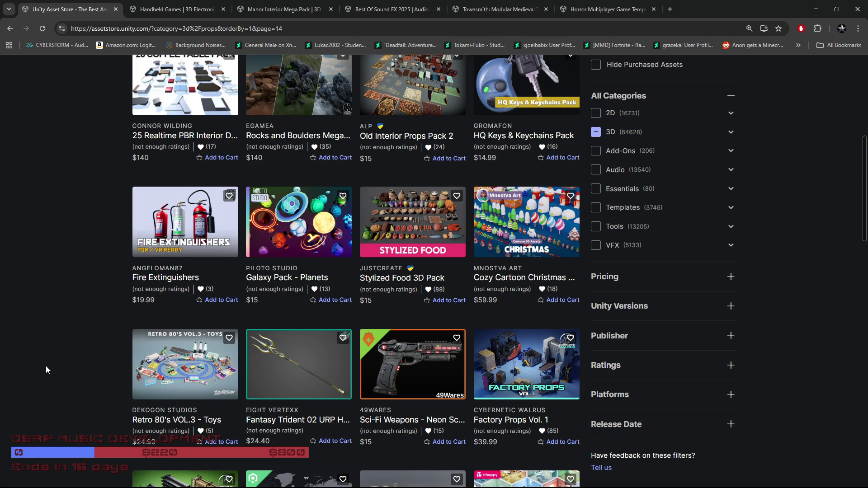
scroll(46, 370, down, 3)
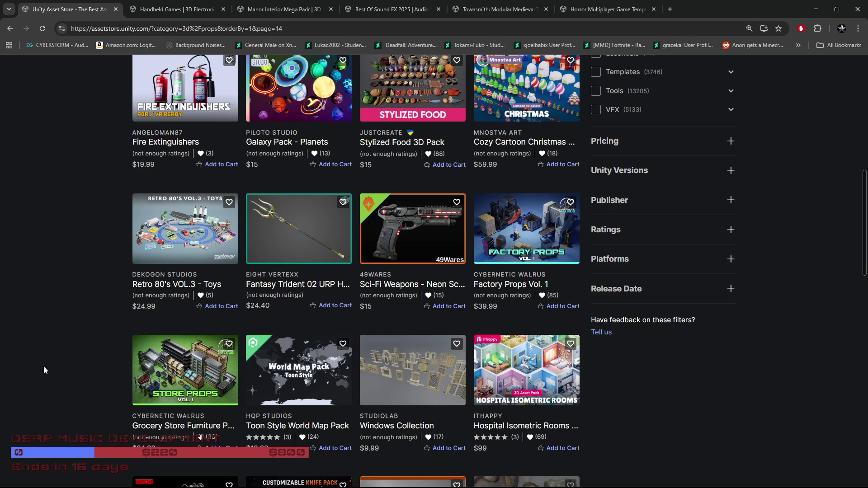
scroll(44, 370, down, 4)
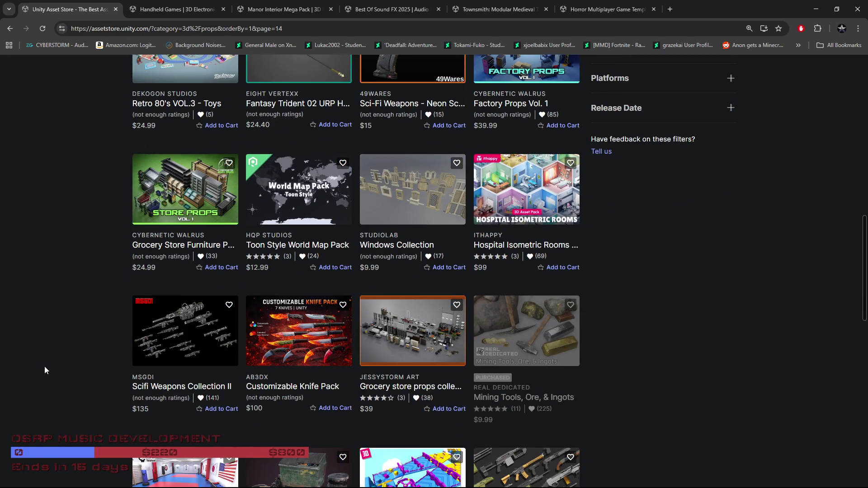
scroll(44, 366, down, 2)
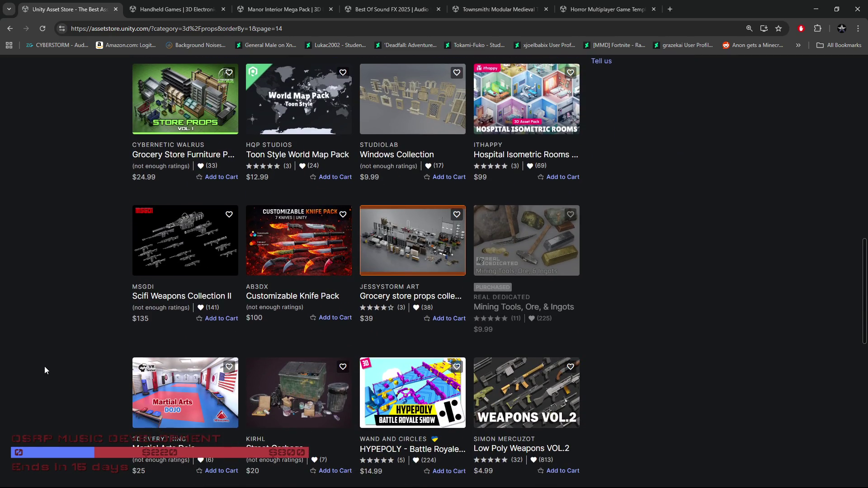
scroll(44, 367, down, 2)
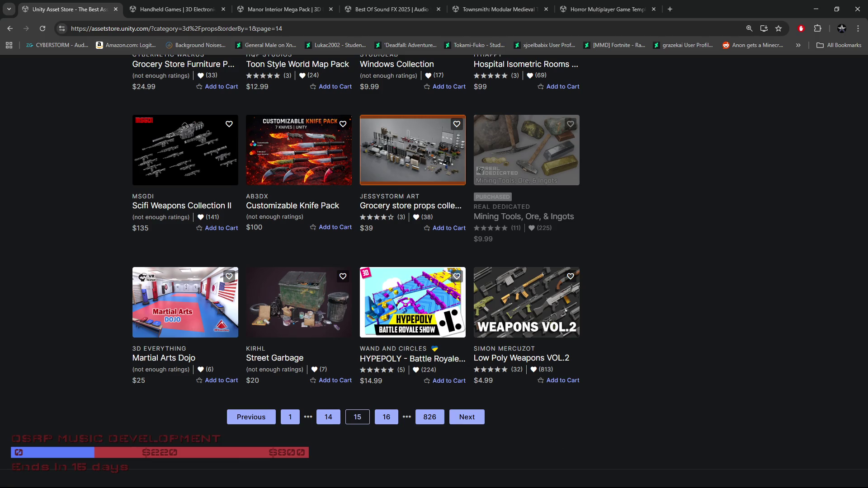
key(alt+Tab)
mouse_move(501, 266)
mouse_down()
mouse_move(337, 249)
mouse_move(633, 280)
mouse_move(423, 224)
mouse_move(429, 201)
mouse_move(446, 227)
mouse_move(417, 239)
mouse_move(261, 246)
mouse_move(412, 244)
mouse_move(624, 210)
mouse_move(325, 249)
mouse_up()
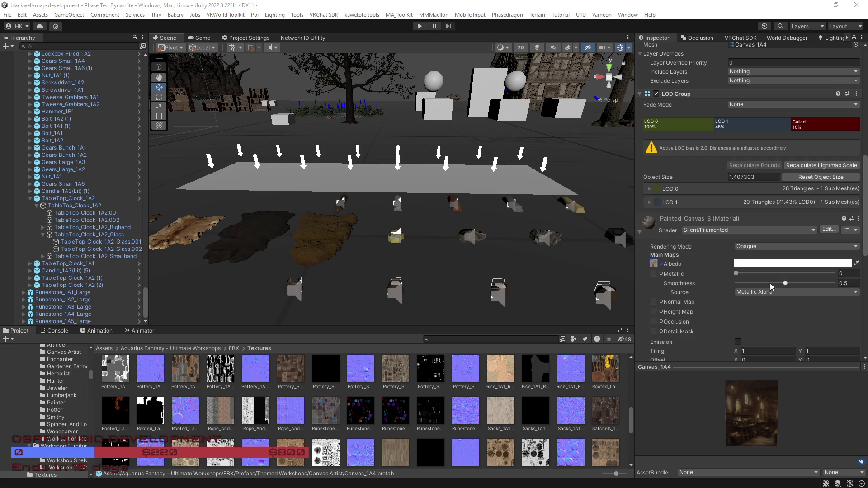
drag(441, 272, 446, 276)
key(alt+Tab)
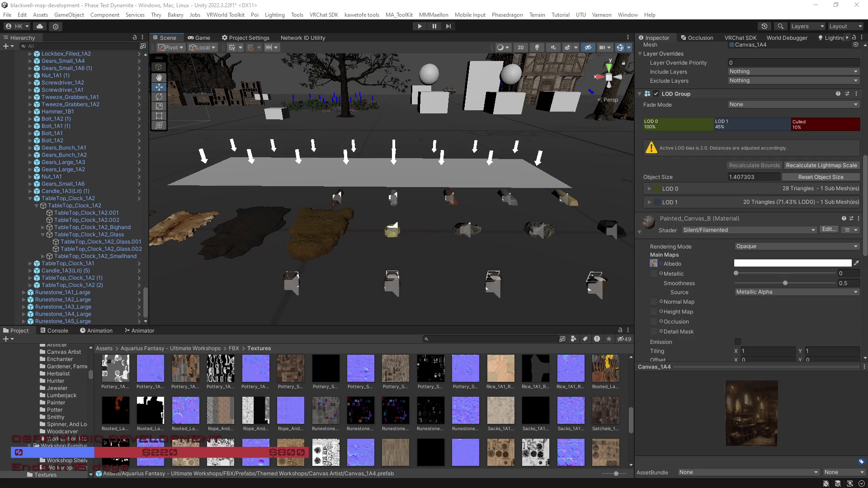
key(alt+Tab)
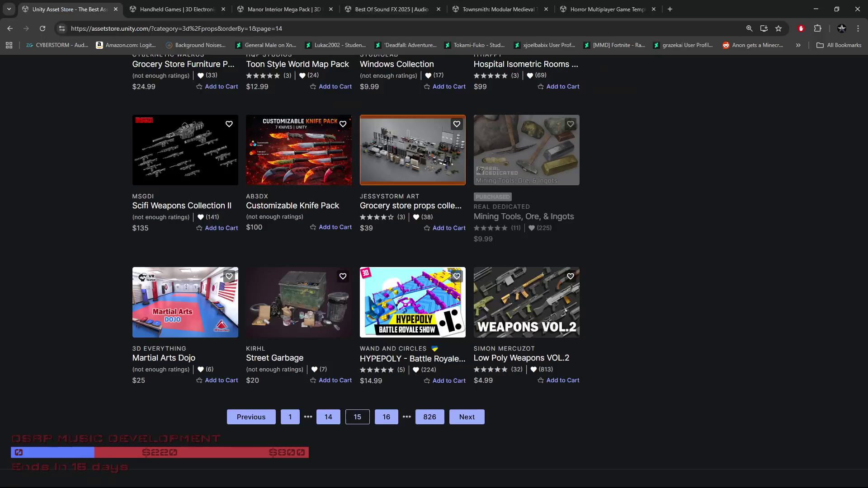
Go to page 16 of the Props results and scroll through its listings.
click(387, 418)
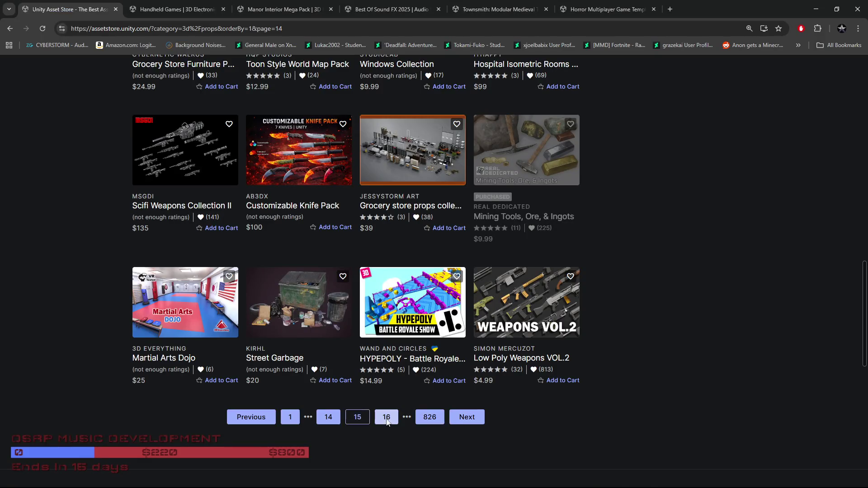
scroll(318, 351, down, 5)
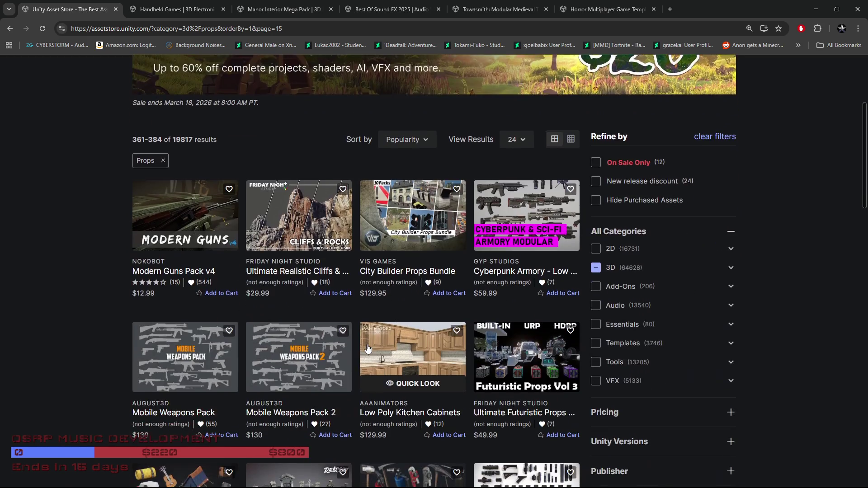
scroll(94, 305, down, 2)
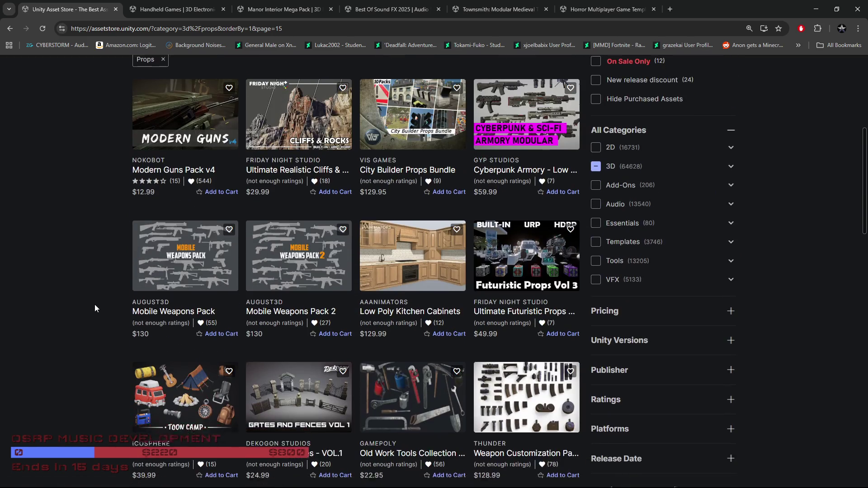
scroll(94, 305, down, 4)
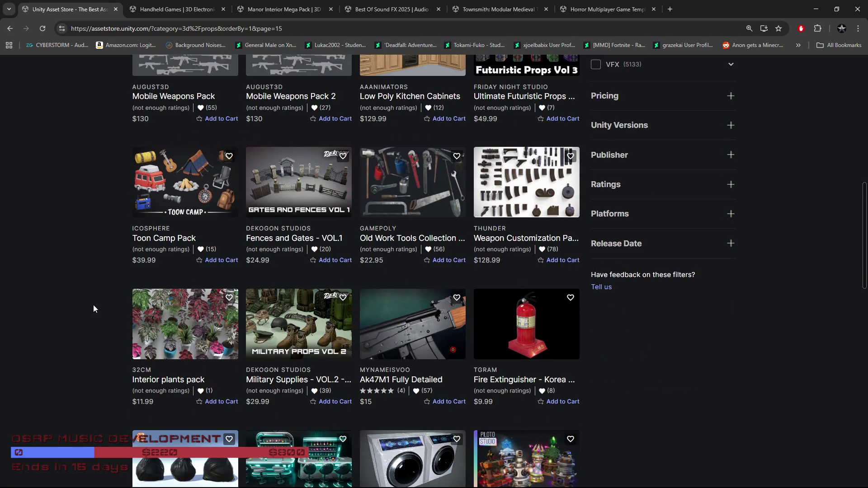
scroll(93, 304, down, 1)
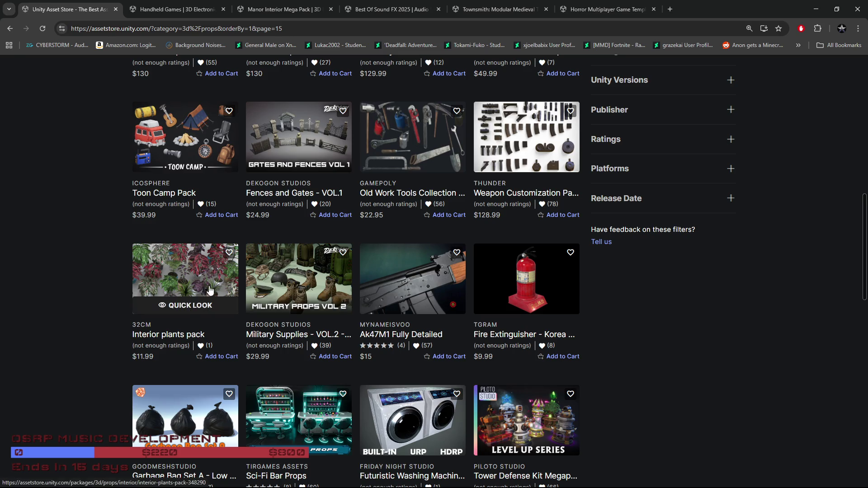
Open the $11.99 Interior plants pack in a background tab and keep scrolling.
middle_click(188, 277)
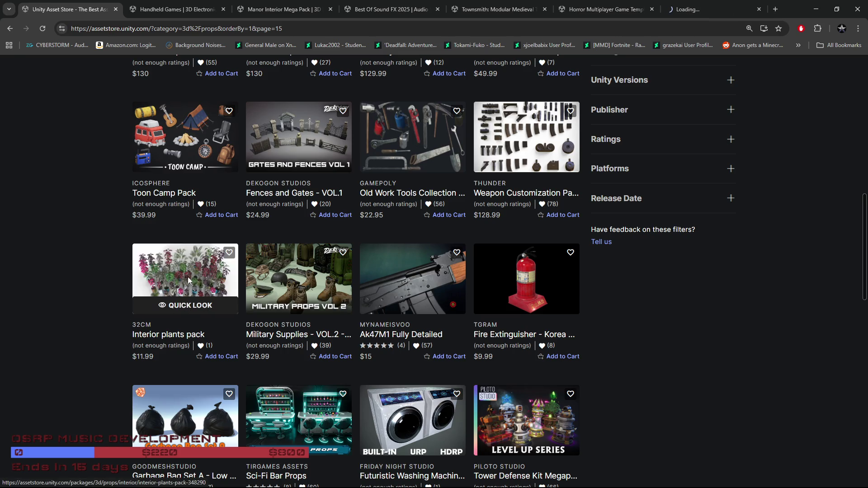
scroll(56, 364, down, 3)
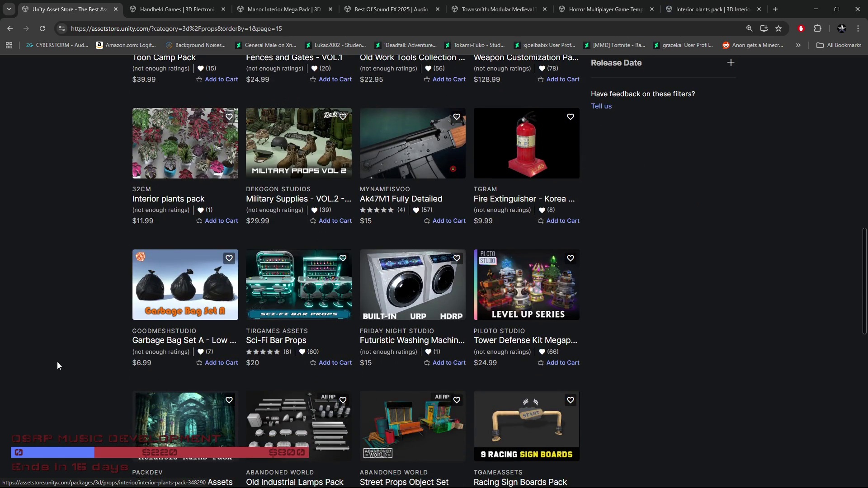
scroll(57, 365, down, 2)
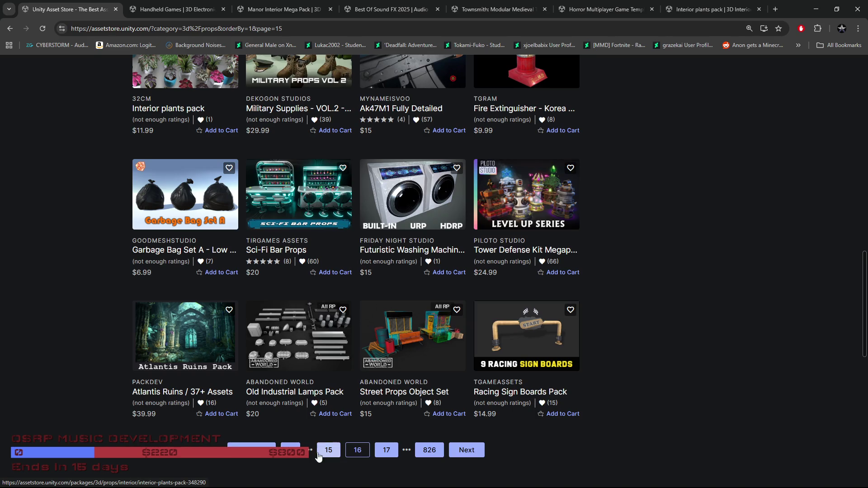
Browse page 17 (results 385–408) down to Master room and Commercial Lights, then advance to page 18.
click(387, 450)
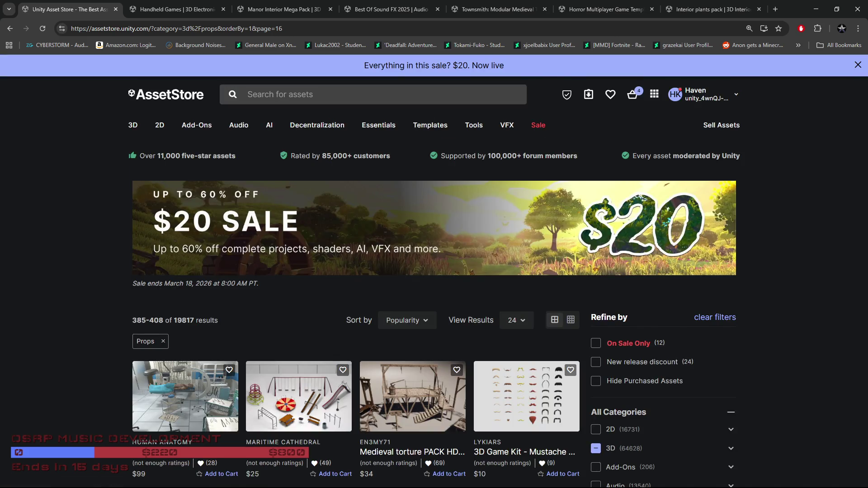
scroll(15, 360, down, 2)
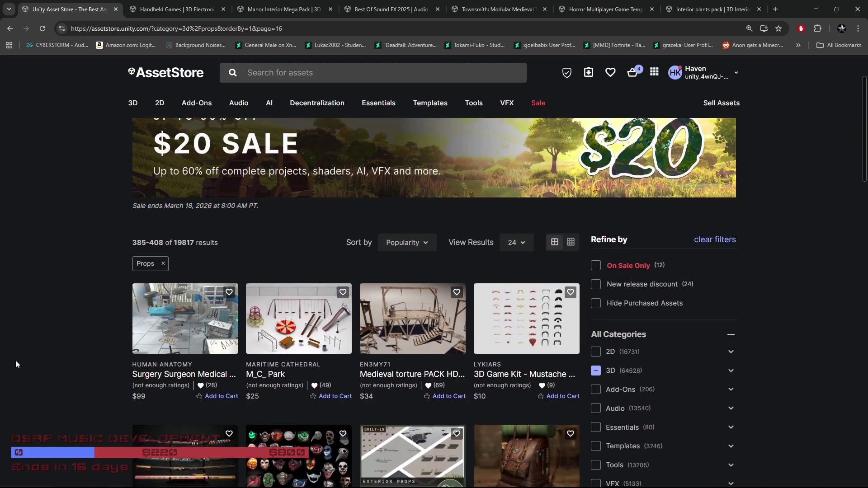
scroll(9, 353, down, 3)
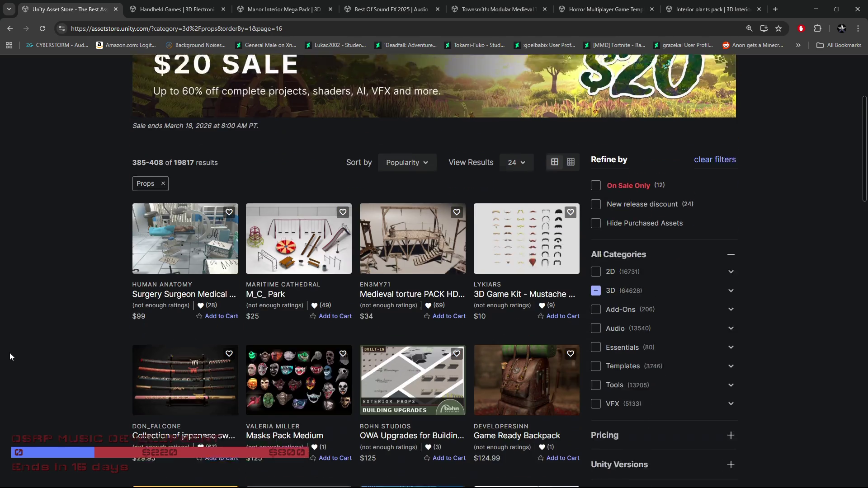
scroll(9, 356, down, 2)
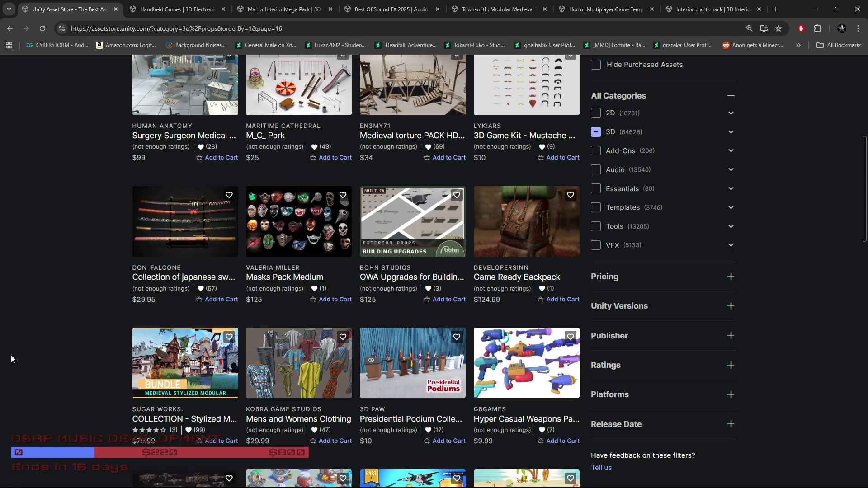
scroll(11, 357, down, 3)
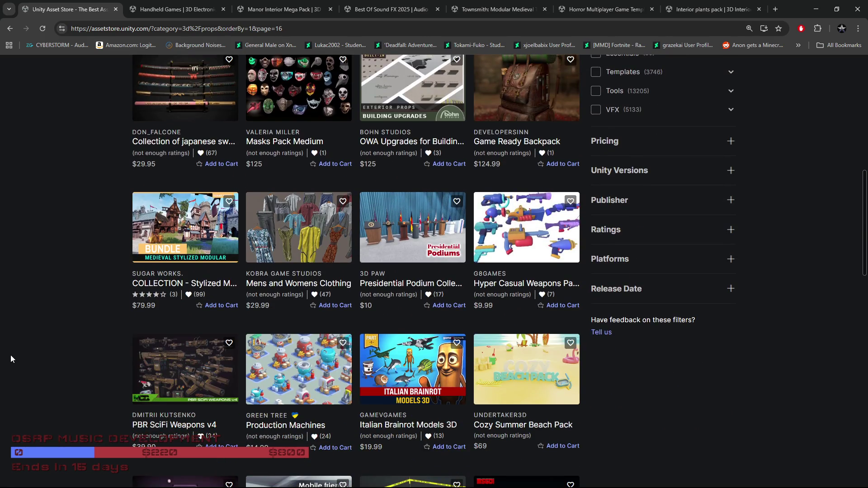
scroll(12, 359, down, 1)
scroll(12, 358, down, 3)
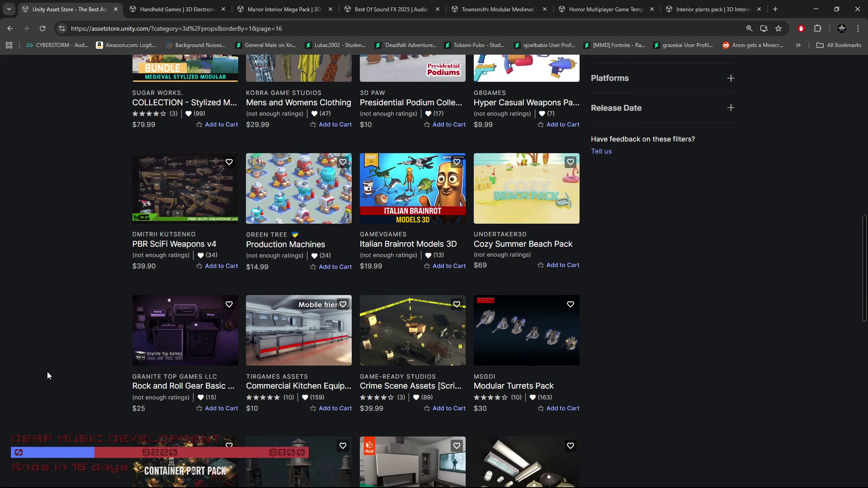
scroll(47, 374, down, 2)
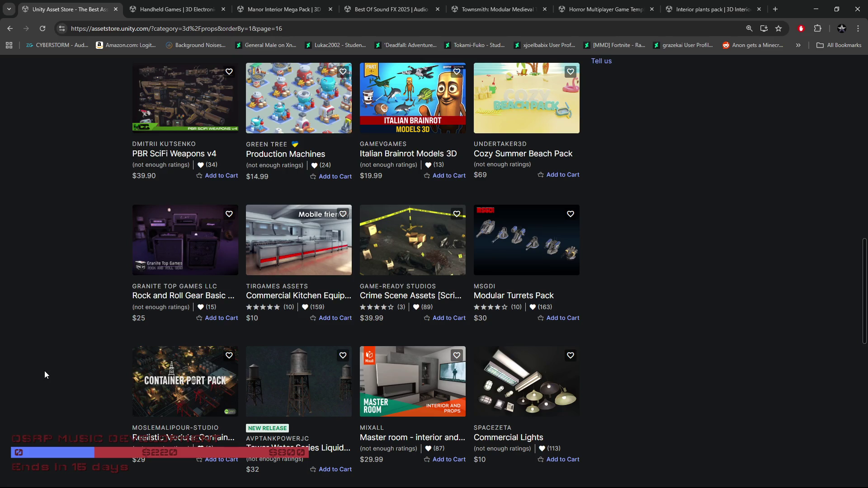
scroll(45, 373, down, 2)
click(378, 420)
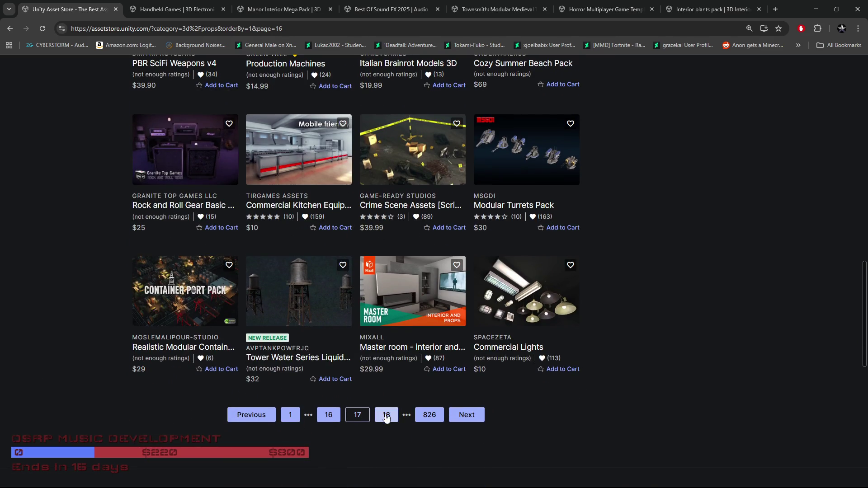
Scroll into page 18's listings, opening with Sci-fi Arsenal at $30 and Rope Pack at $15.
scroll(59, 384, down, 2)
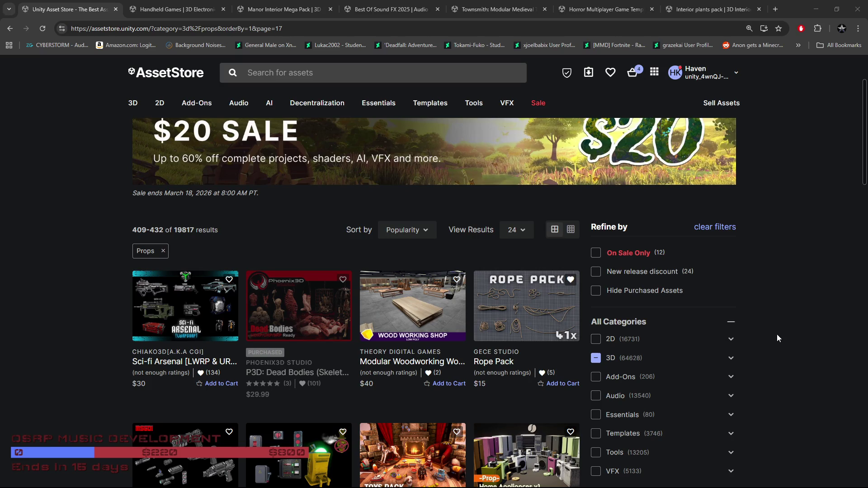
scroll(724, 335, down, 2)
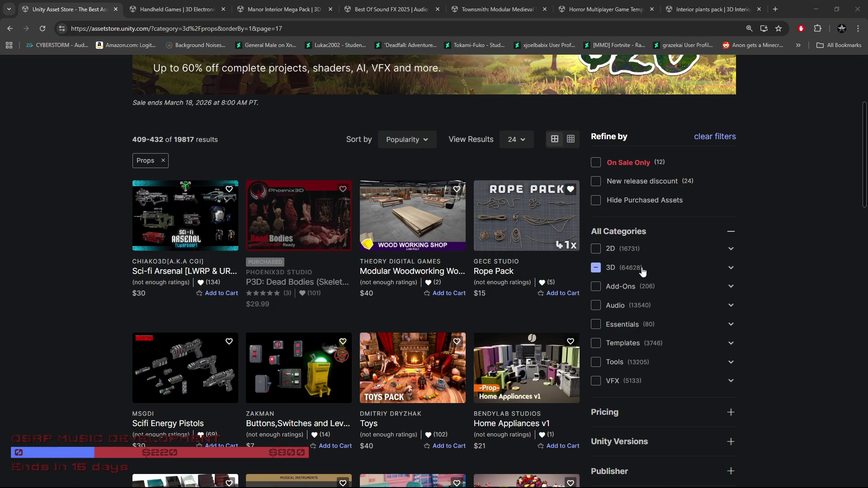
scroll(654, 274, down, 2)
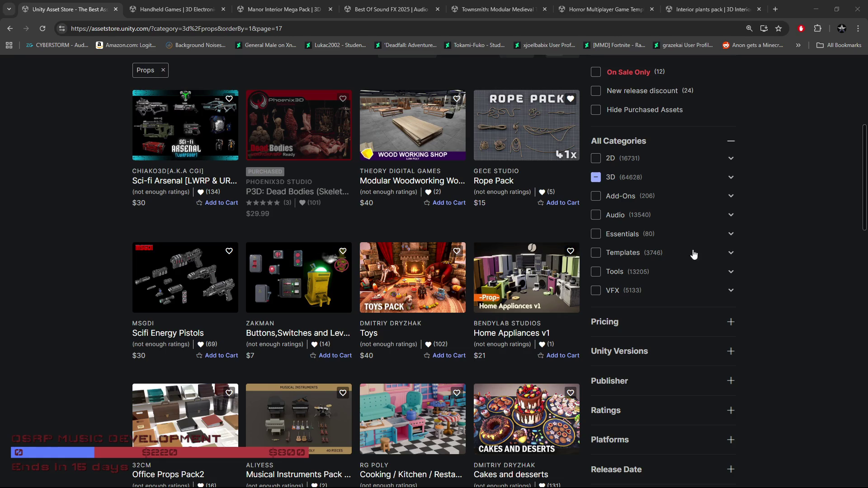
Expand the 3D and Props filters to list Clothing through Weapons, then scroll the results.
click(731, 181)
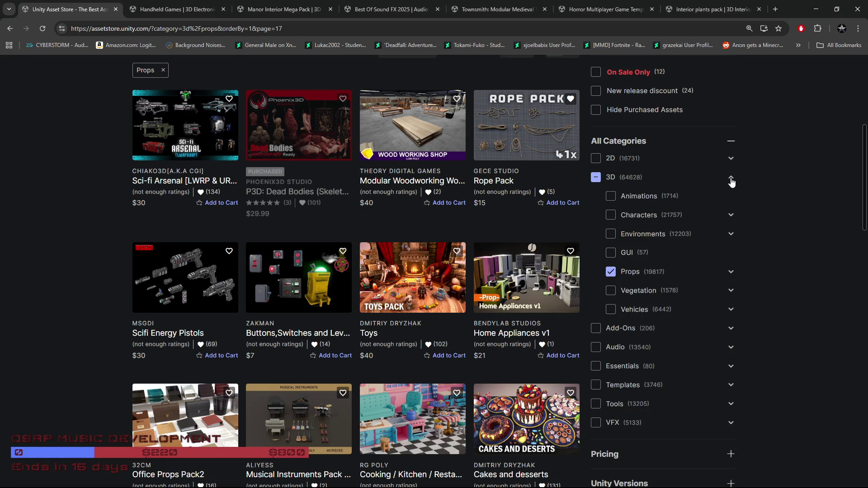
click(731, 275)
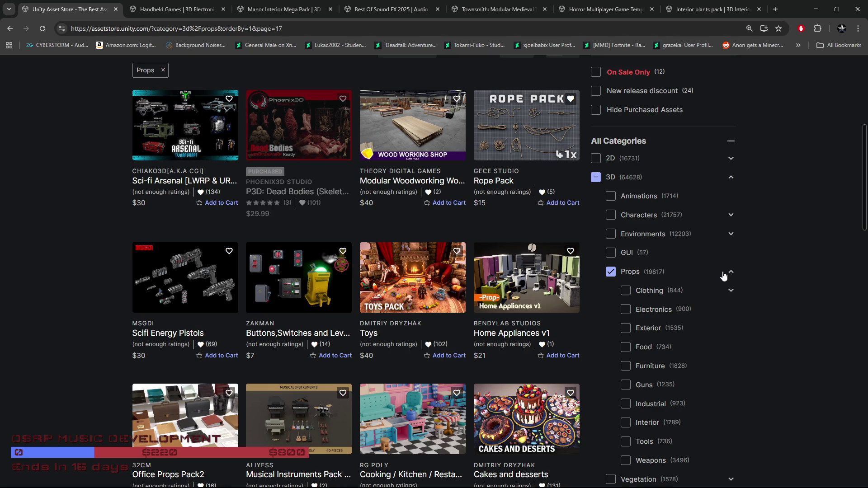
scroll(714, 281, down, 2)
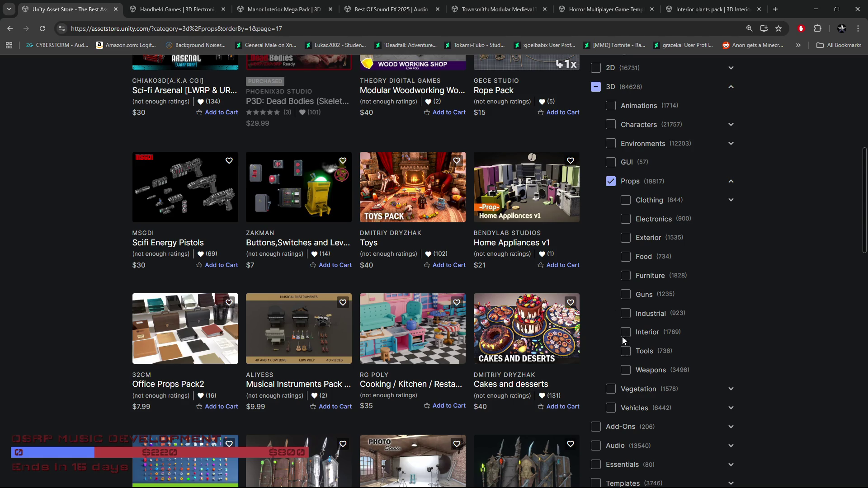
scroll(340, 380, down, 4)
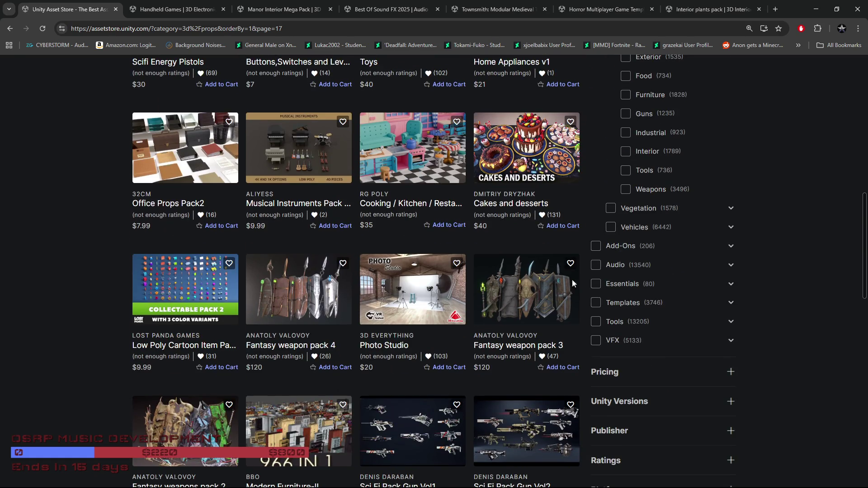
Go to page 19 of the Props results and scroll through its listings to the bottom.
scroll(59, 381, down, 4)
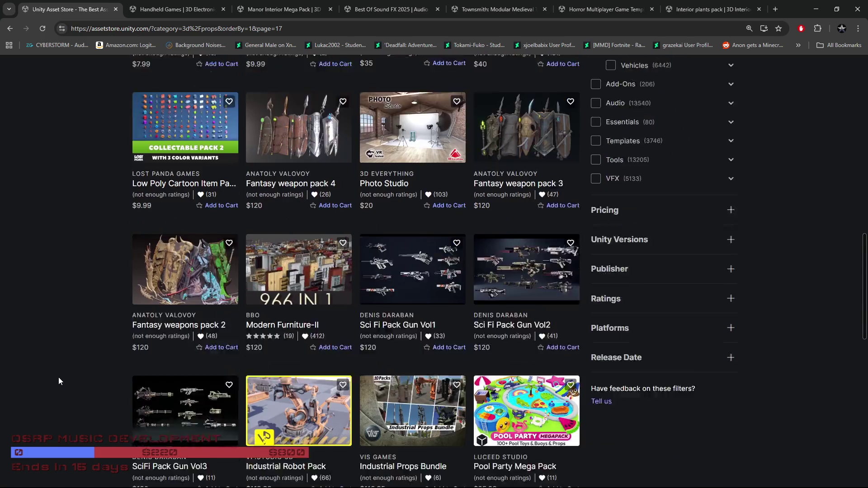
click(386, 460)
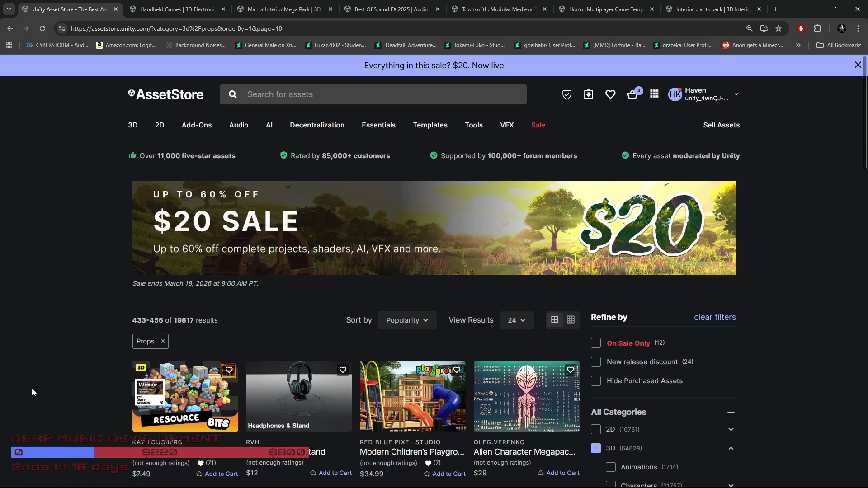
scroll(31, 389, down, 4)
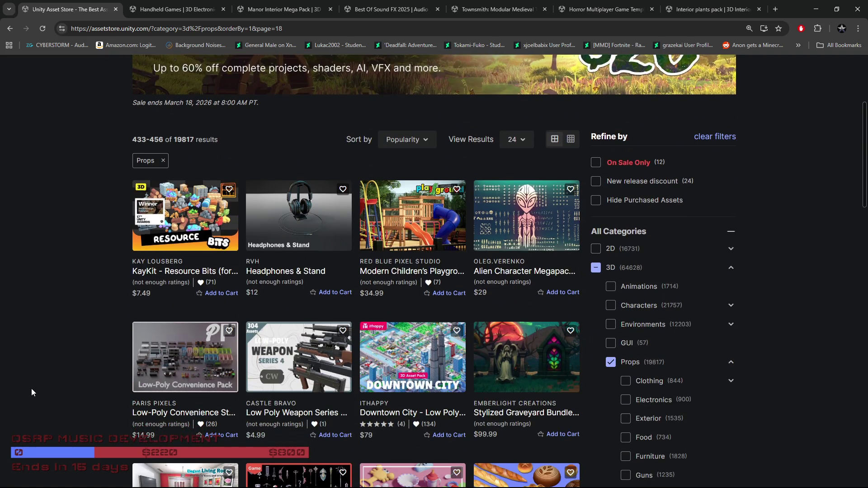
scroll(31, 389, down, 3)
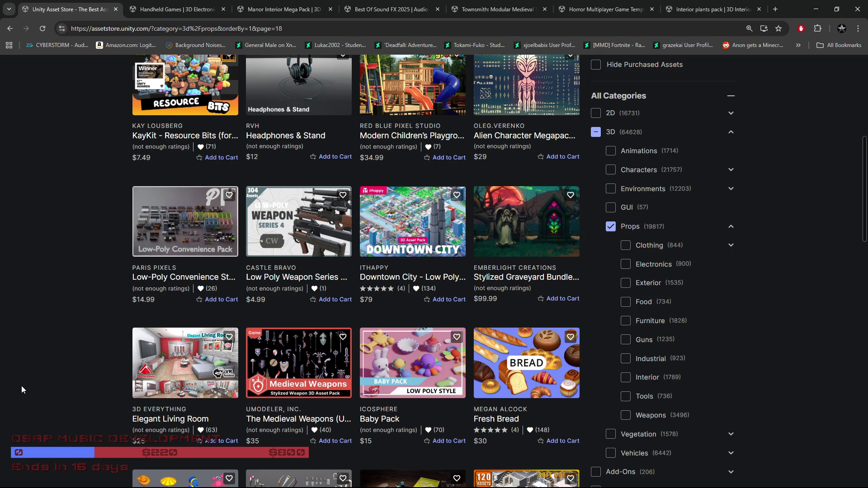
scroll(21, 389, down, 4)
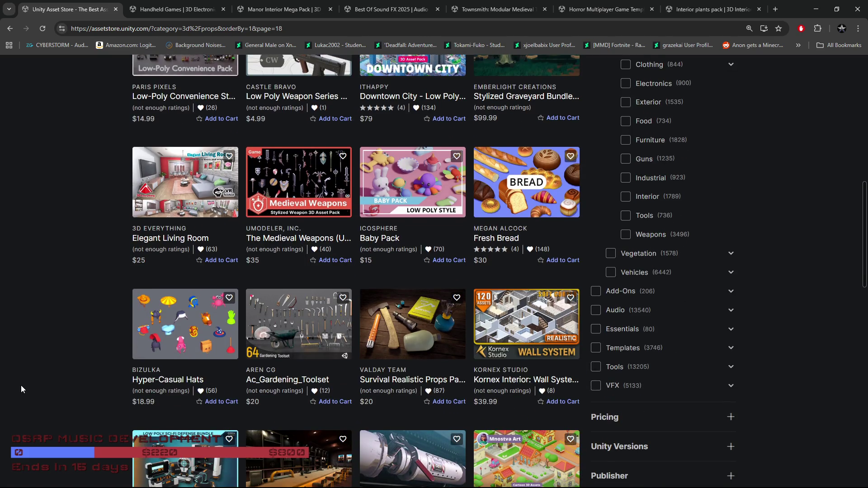
scroll(21, 386, down, 1)
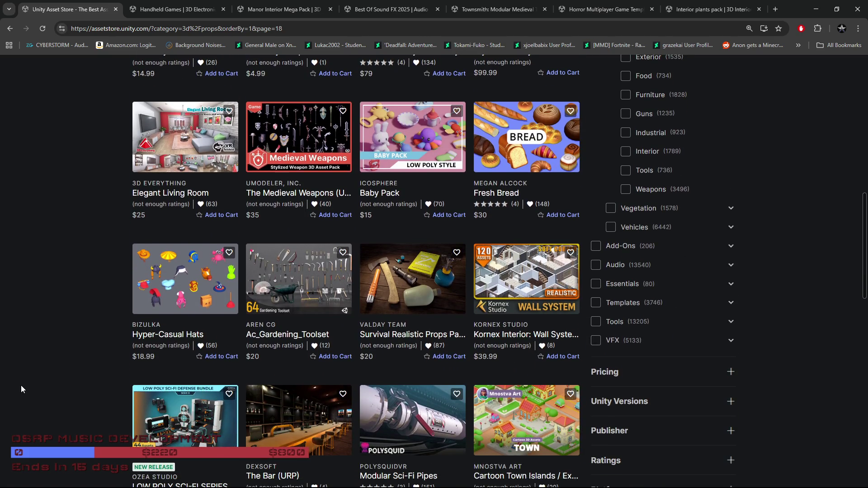
scroll(20, 385, down, 2)
scroll(21, 385, down, 2)
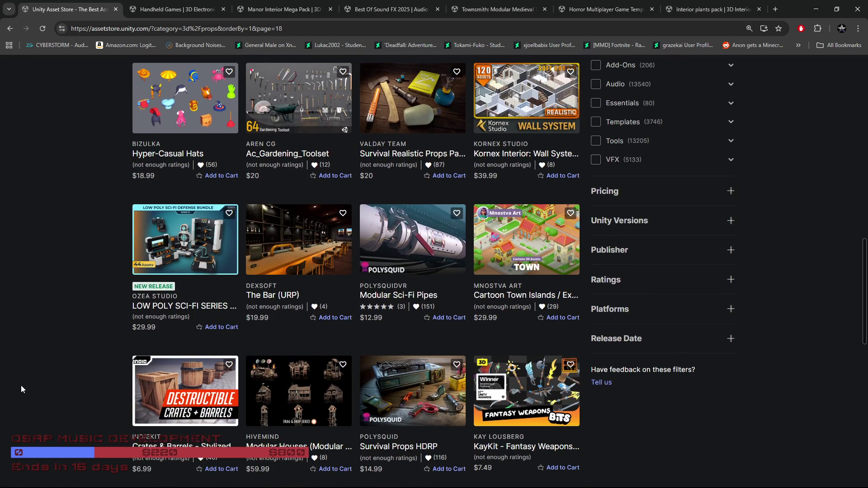
scroll(20, 385, down, 2)
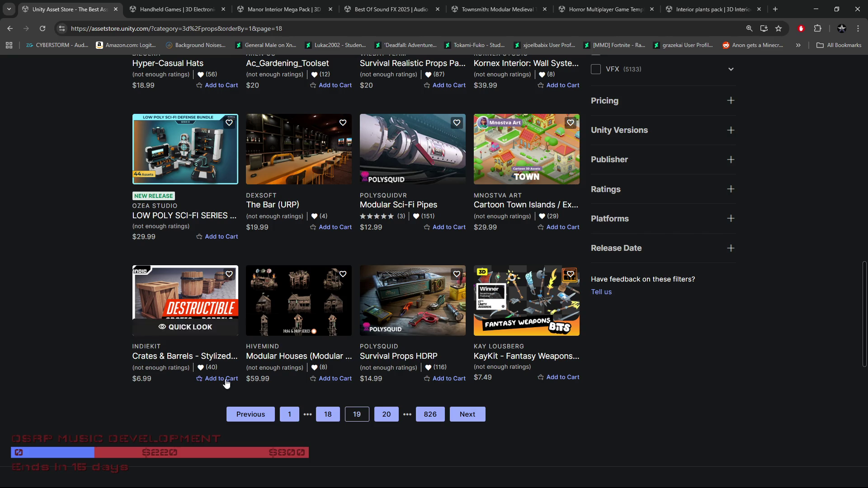
click(294, 332)
click(445, 240)
click(446, 240)
click(447, 240)
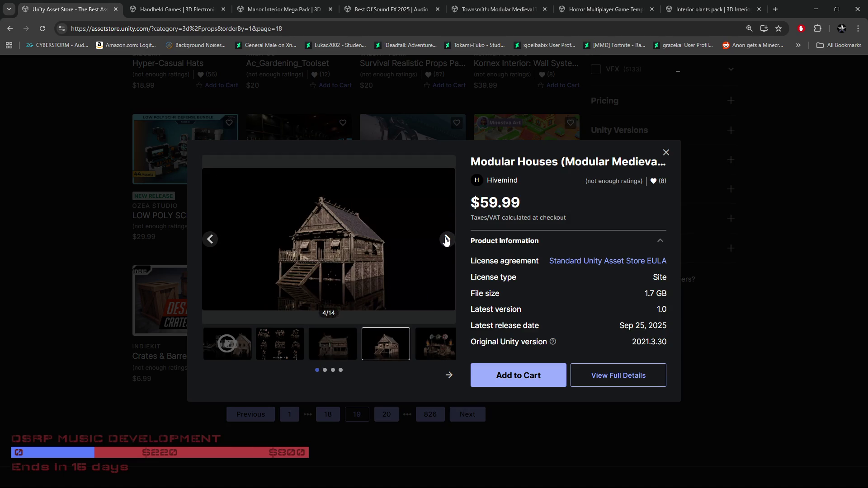
click(446, 239)
click(446, 239)
click(446, 239)
click(446, 239)
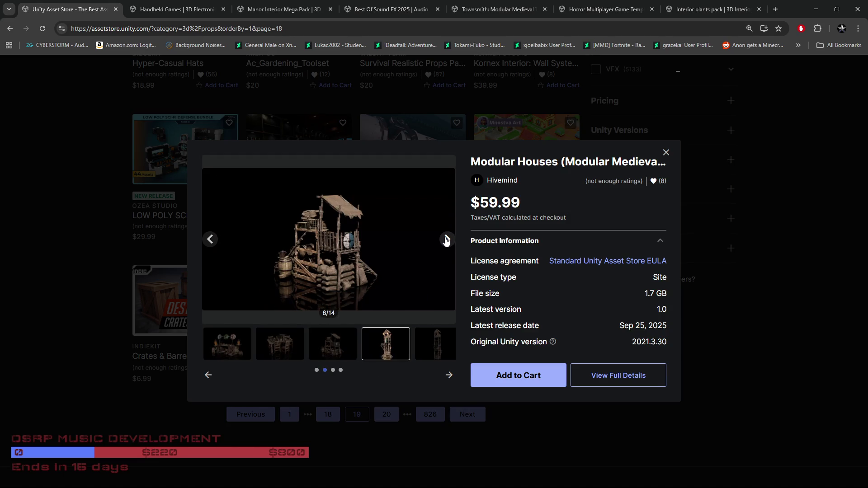
click(446, 240)
click(446, 240)
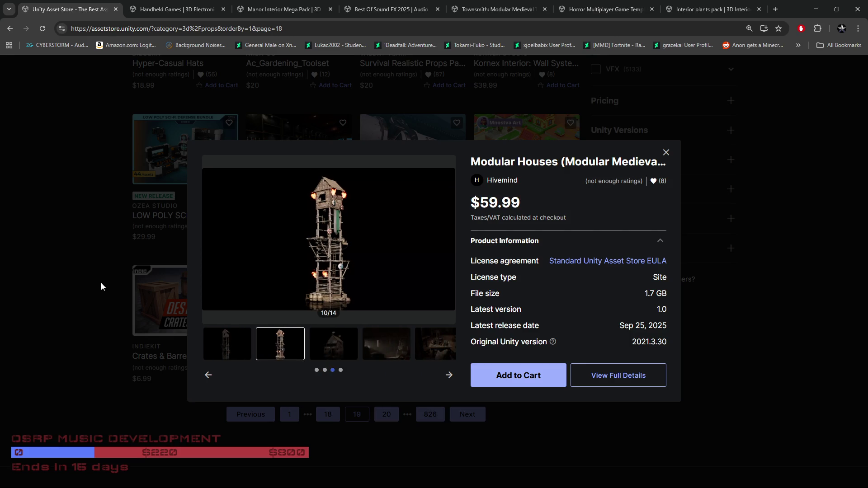
click(101, 282)
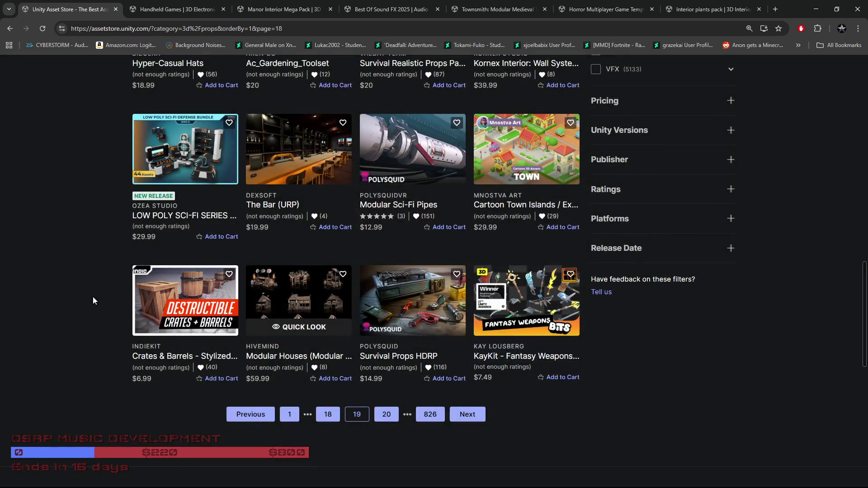
click(386, 416)
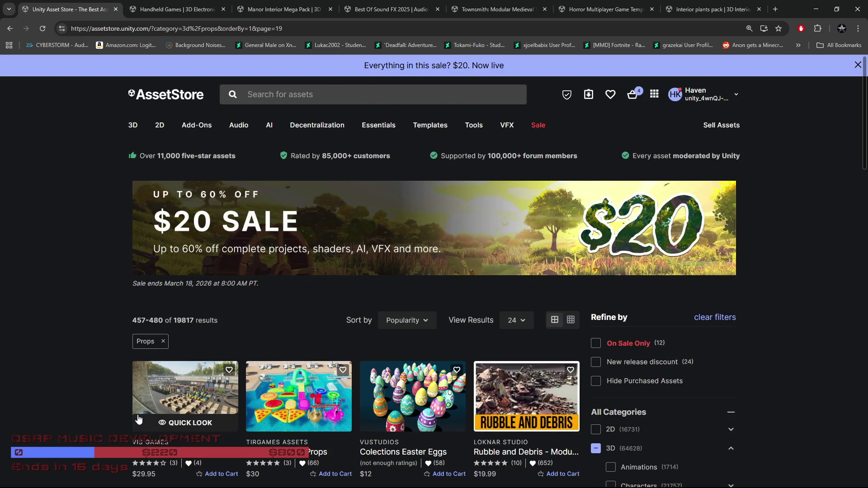
Open the Rubble and Debris - Modular Set quick preview and page through its first images.
scroll(66, 411, down, 2)
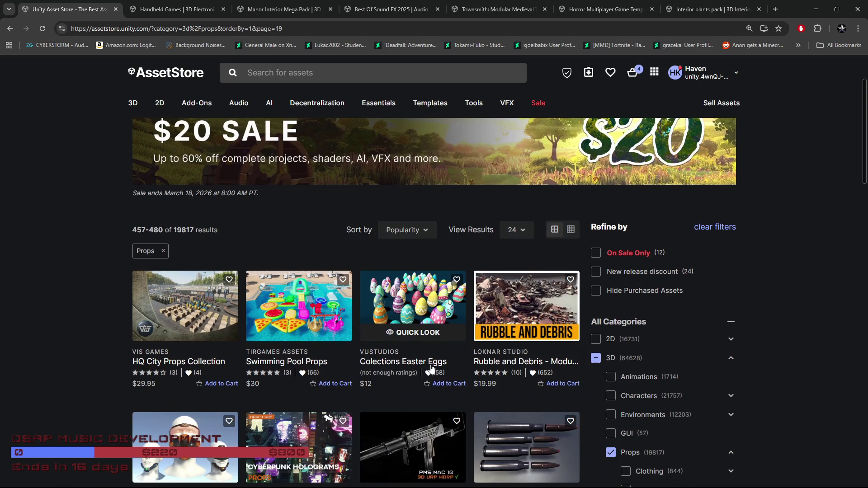
click(502, 330)
click(447, 218)
click(447, 218)
click(447, 219)
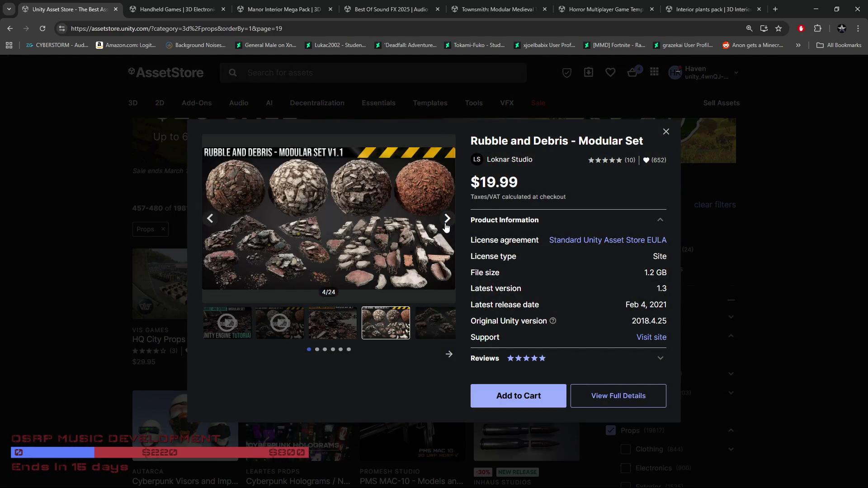
click(446, 220)
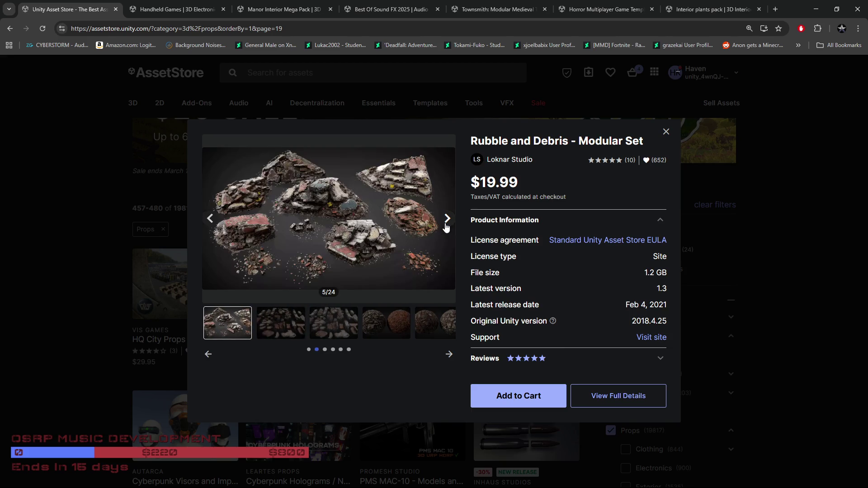
click(446, 226)
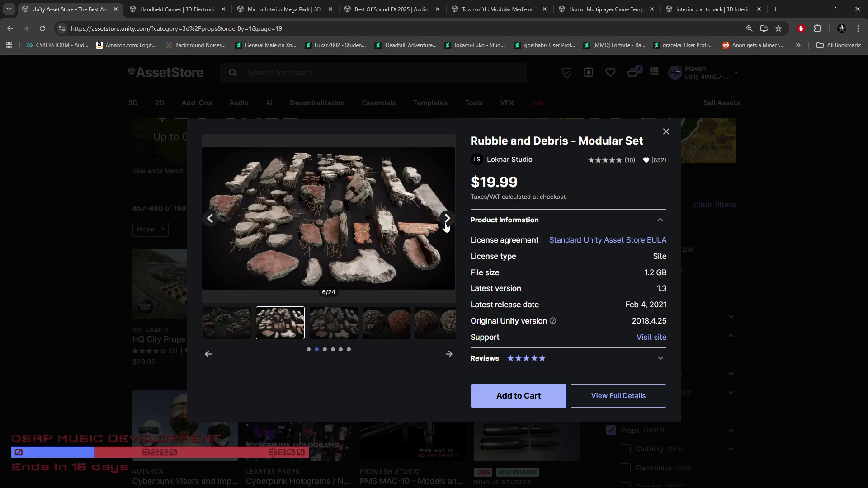
click(446, 226)
click(446, 227)
click(446, 227)
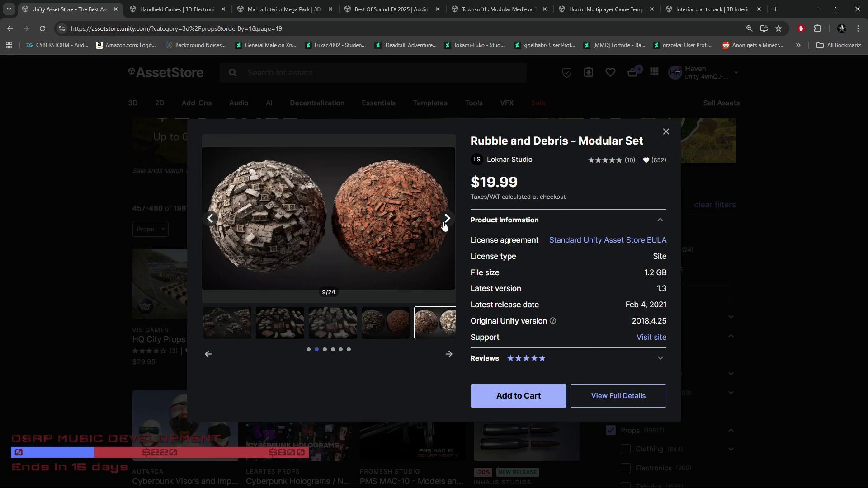
click(446, 226)
click(445, 226)
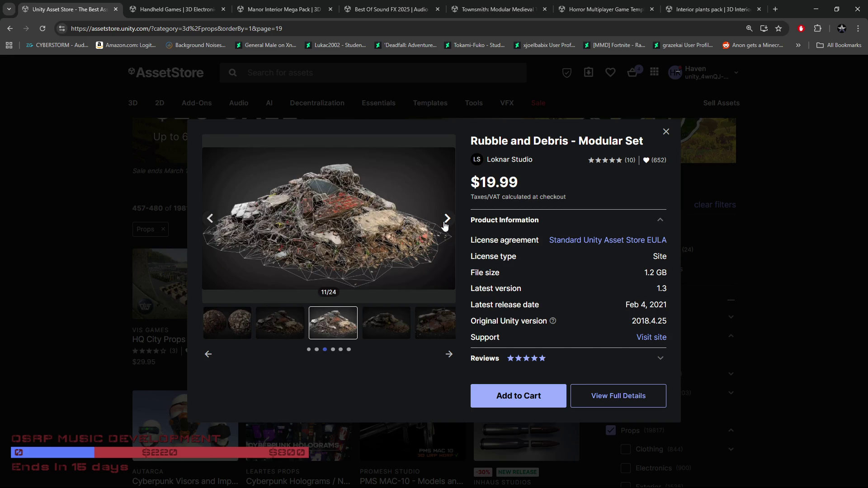
Page on to the last Rubble and Debris image, then close the preview.
click(445, 227)
click(445, 226)
click(445, 226)
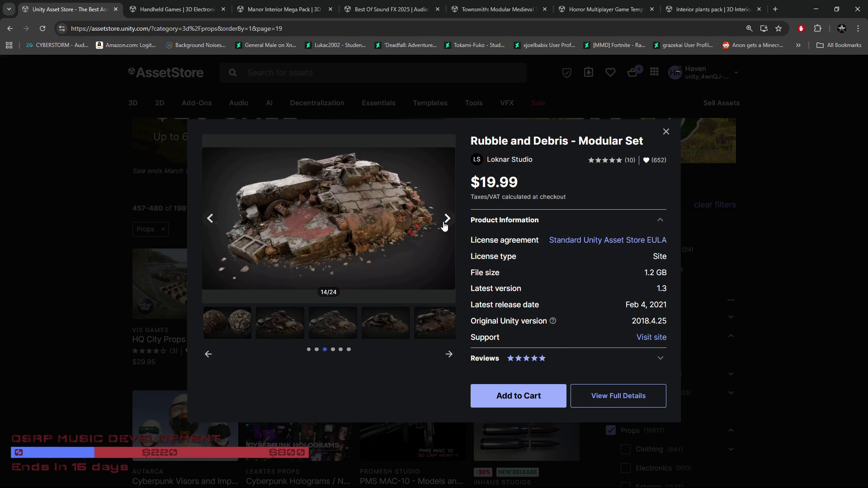
click(444, 226)
click(445, 226)
click(444, 226)
click(444, 226)
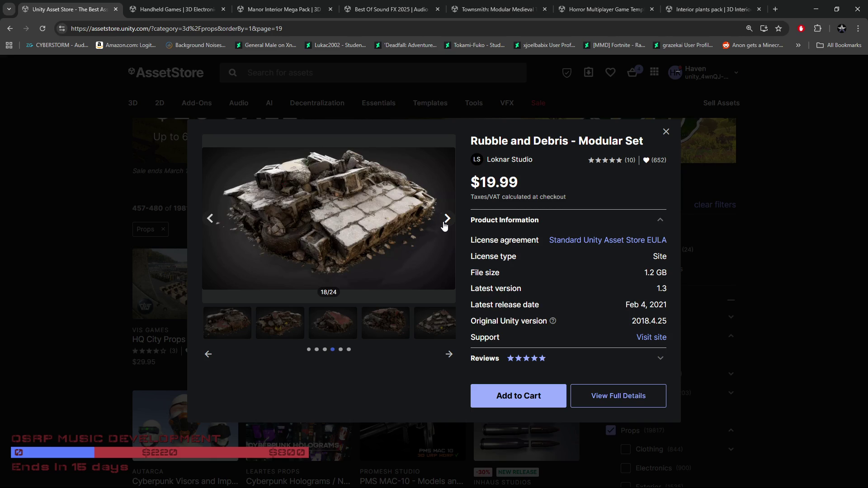
click(444, 226)
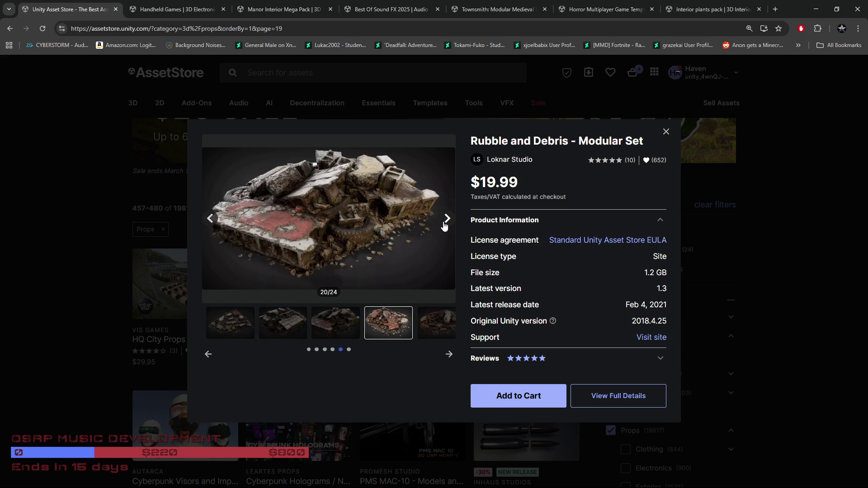
click(444, 226)
click(445, 227)
click(448, 223)
click(448, 219)
click(47, 319)
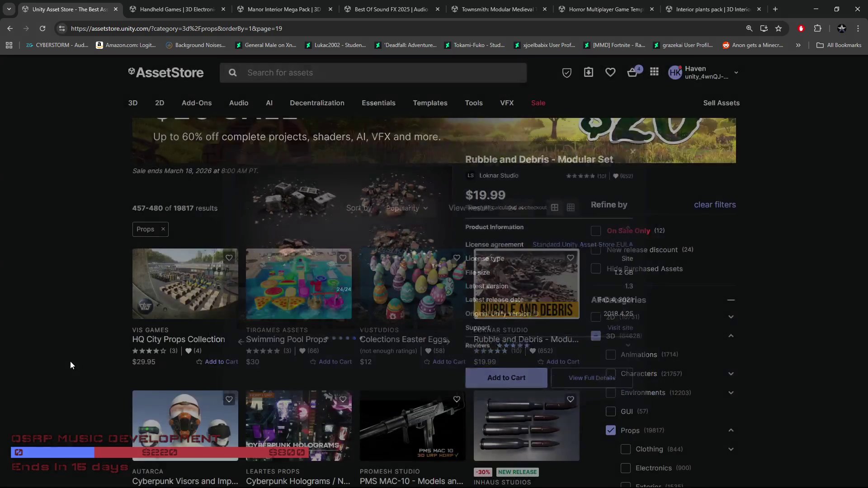
scroll(56, 373, down, 4)
Open Medieval Alchemist Store in a background tab.
scroll(28, 383, down, 2)
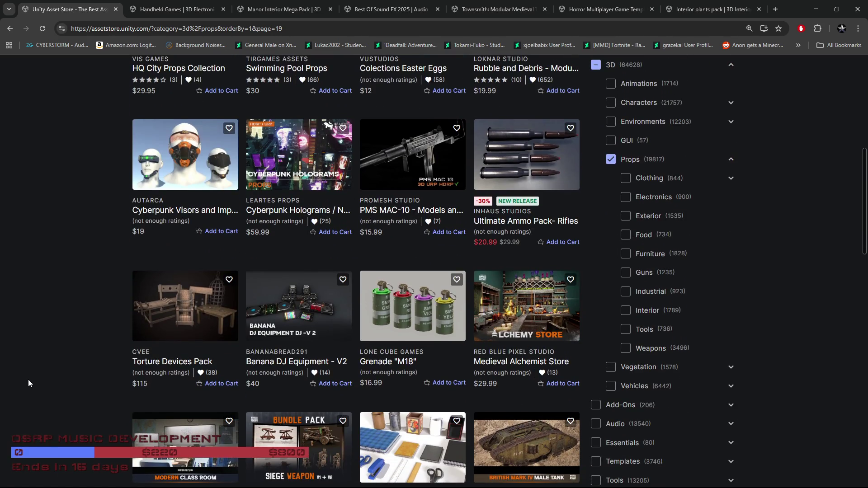
mouse_move(524, 332)
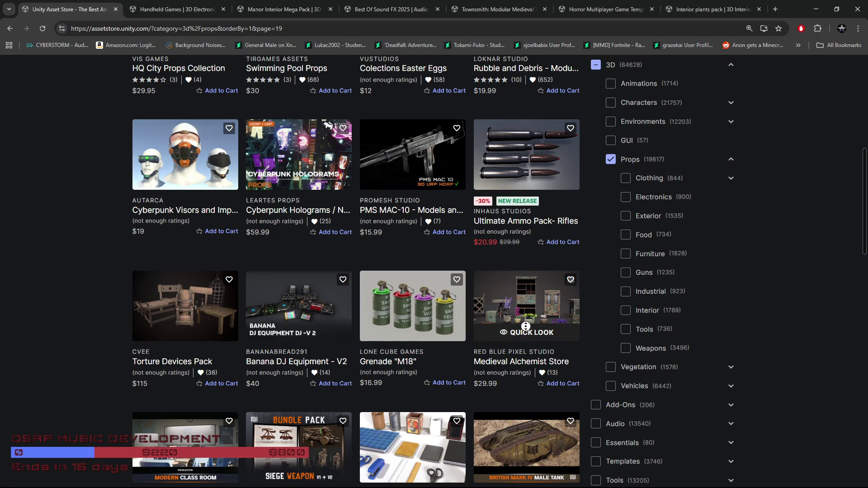
scroll(526, 333, up, 1)
middle_click(524, 328)
Scroll down and open the Quick Look preview of Medieval Horse Stable.
scroll(158, 367, down, 4)
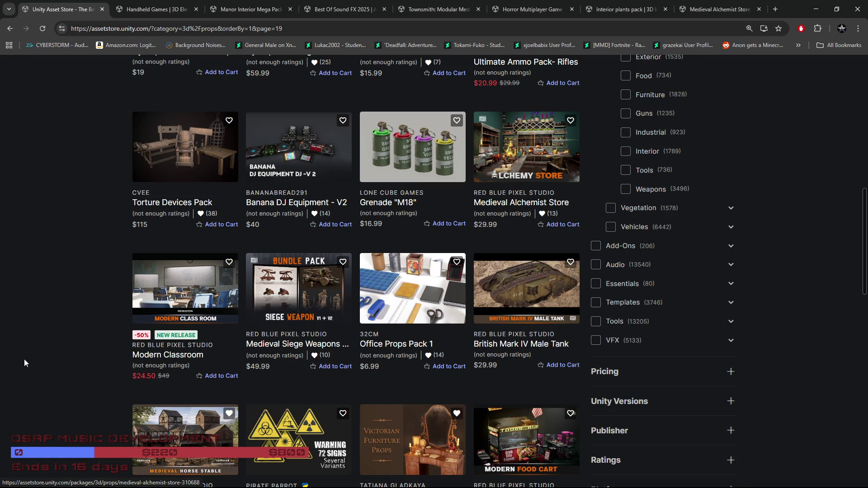
scroll(28, 354, down, 2)
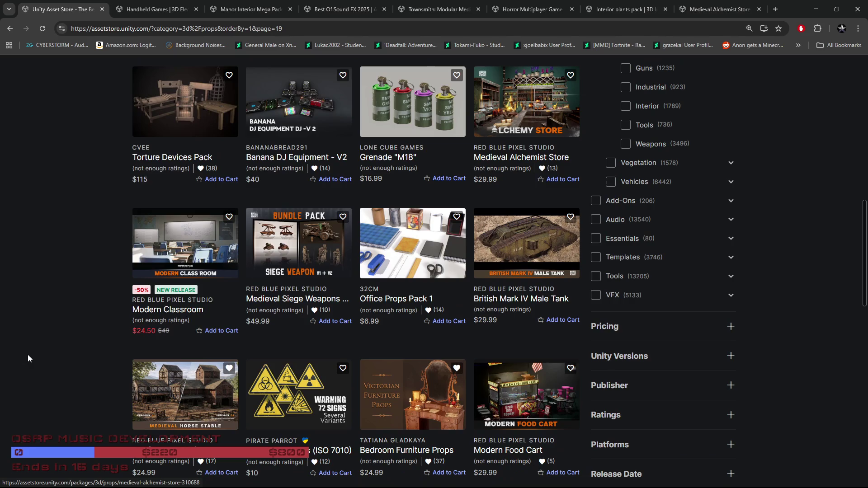
scroll(30, 357, down, 2)
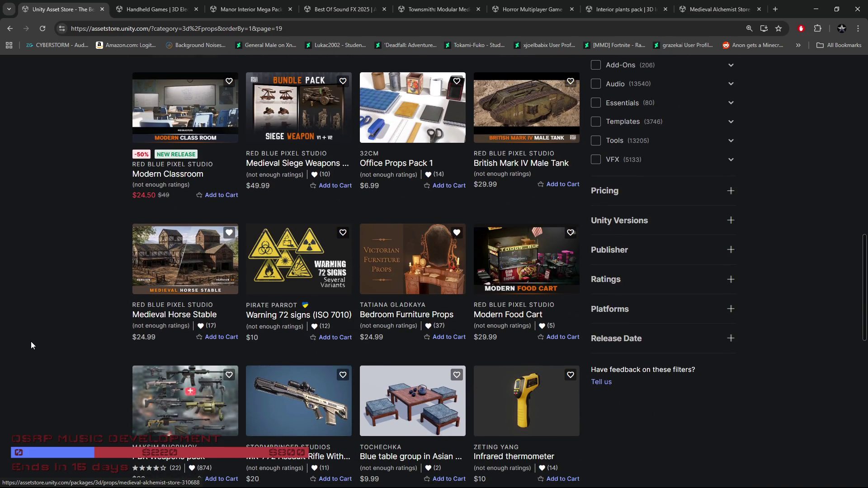
click(187, 289)
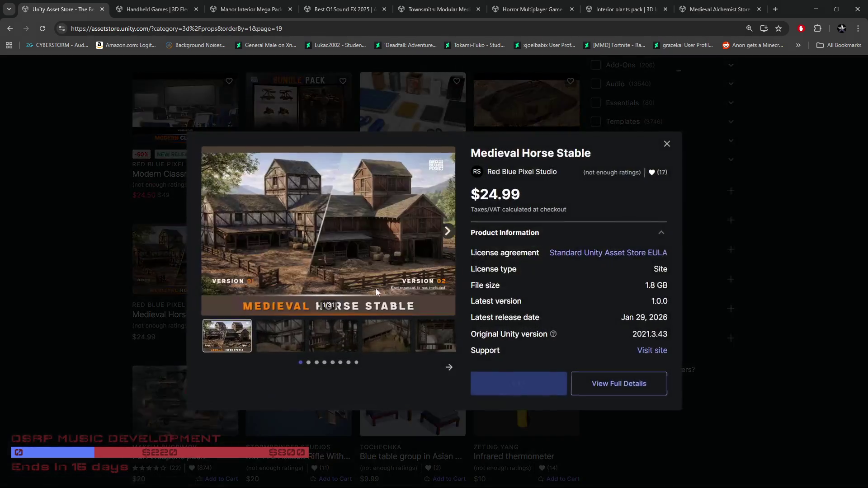
Page through the Medieval Horse Stable preview up to the ninth image.
click(447, 233)
click(448, 233)
click(448, 233)
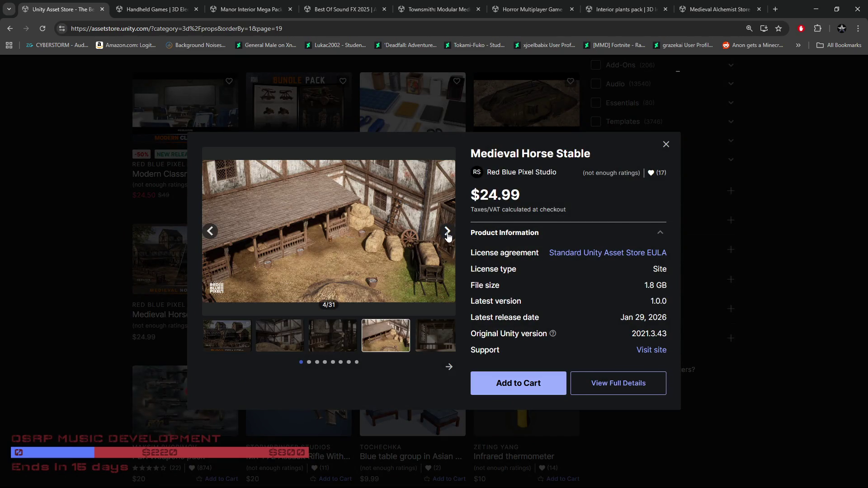
click(447, 233)
click(448, 233)
click(447, 233)
click(448, 233)
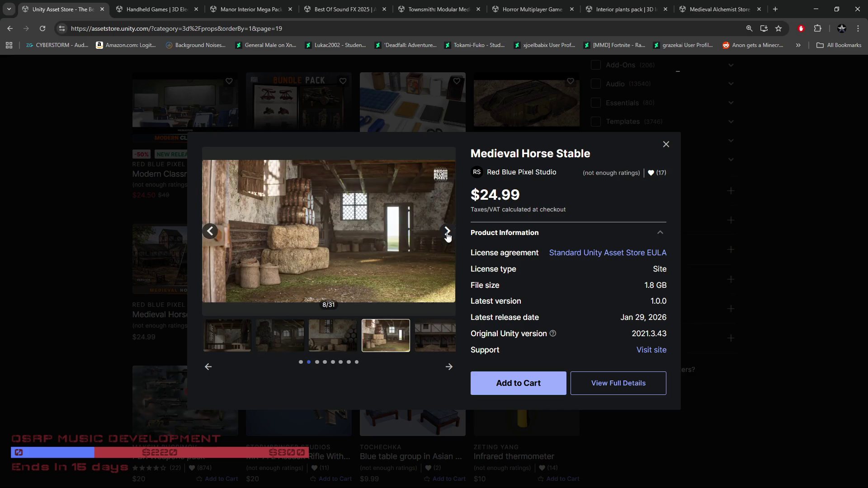
click(447, 234)
Close the stable preview and go to the next page of Props results.
click(78, 274)
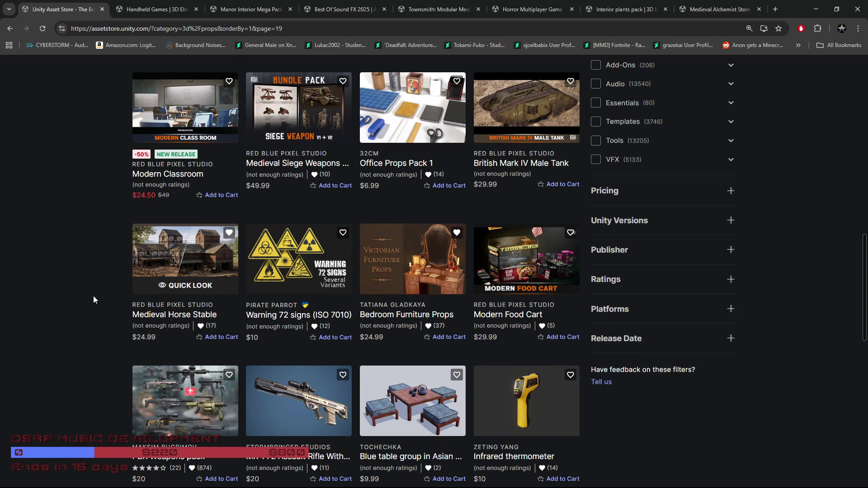
scroll(89, 299, down, 3)
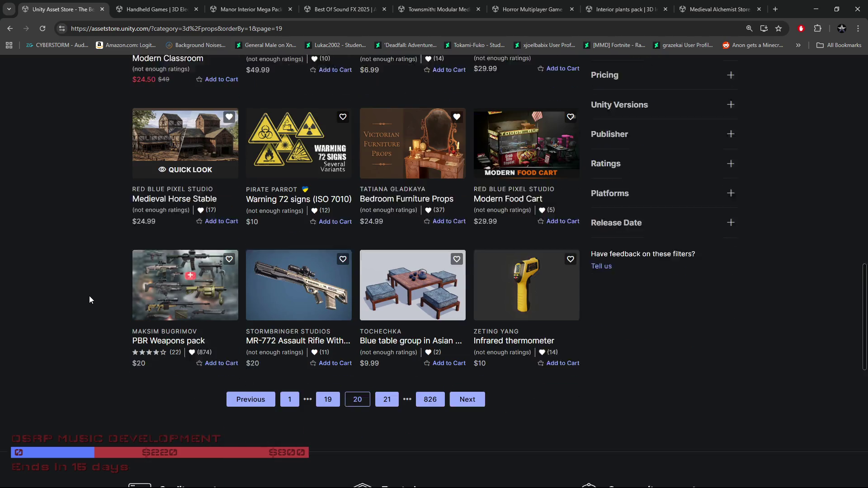
scroll(347, 368, up, 2)
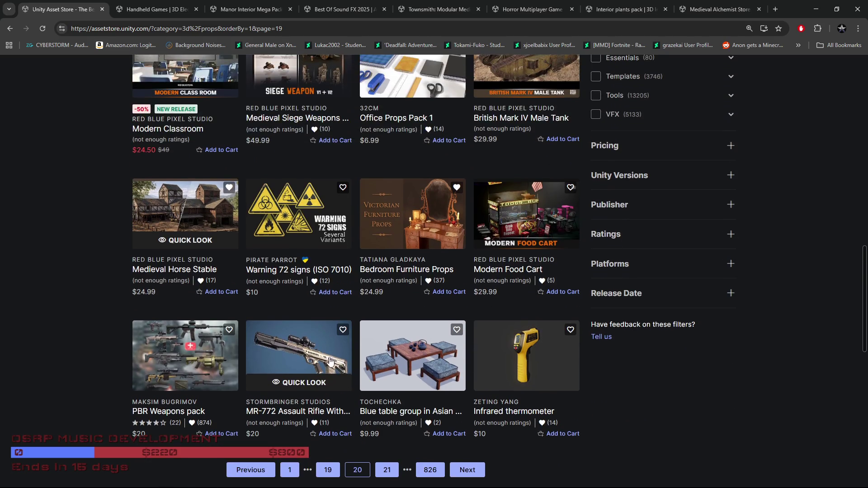
scroll(277, 246, down, 2)
click(388, 381)
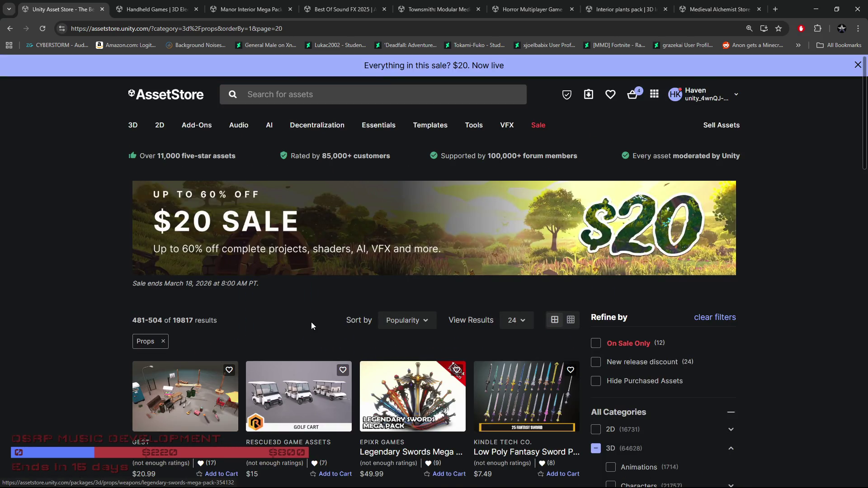
Scroll through the page 20 results (481–504), past Scifi Weapons Collection I and Company Office.
scroll(287, 341, down, 4)
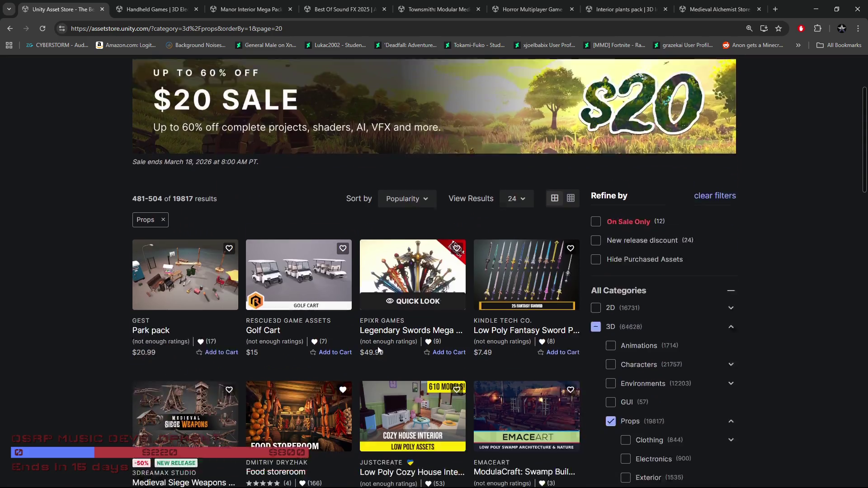
scroll(116, 372, down, 3)
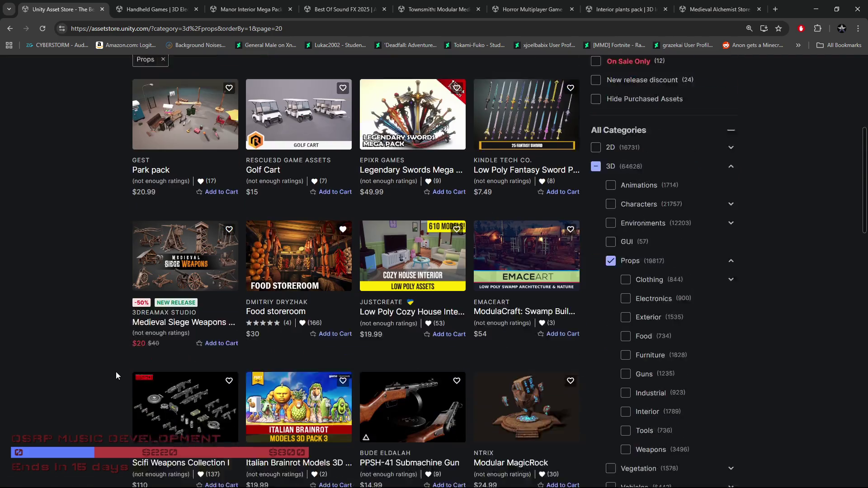
scroll(40, 382, down, 3)
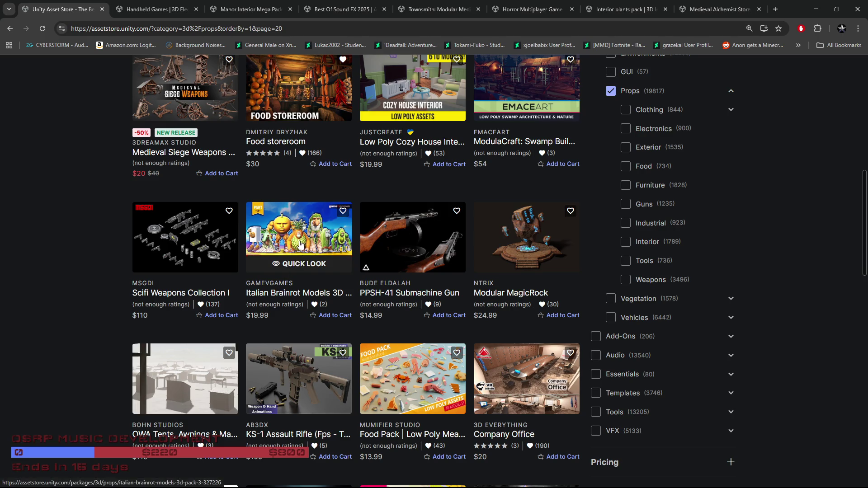
Open Italian Brainrot Models 3D - [Pack 3] in a new tab and view its second gallery image.
middle_click(287, 293)
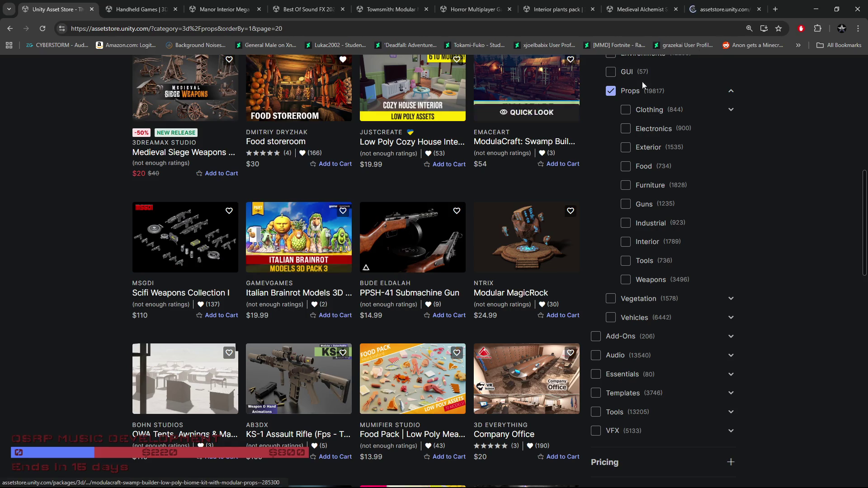
click(722, 13)
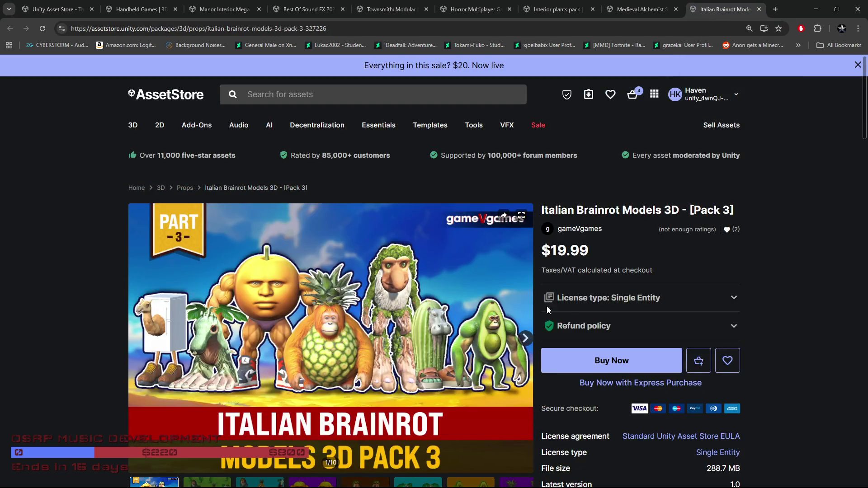
scroll(546, 306, down, 2)
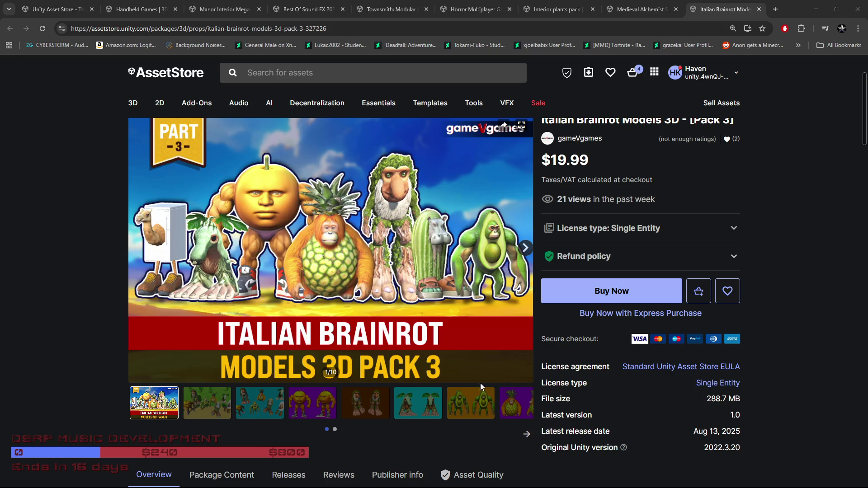
click(211, 411)
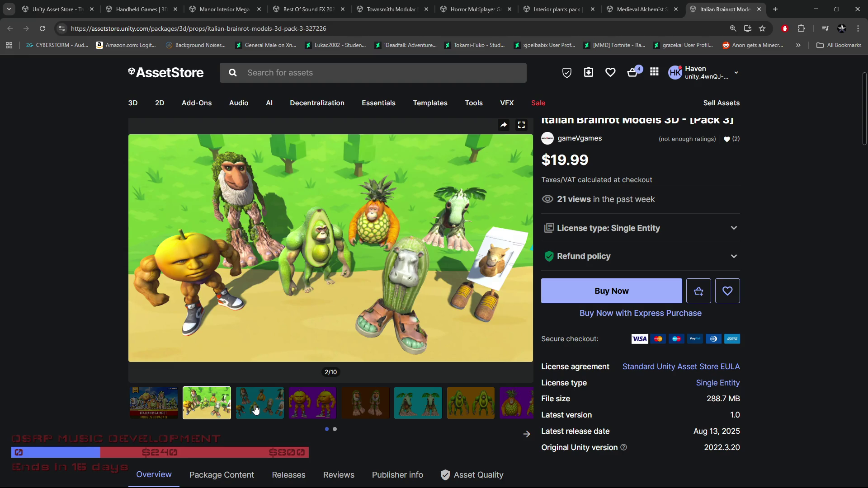
Save the pack to Saved For Later, view its third image, then return to the listing.
click(728, 290)
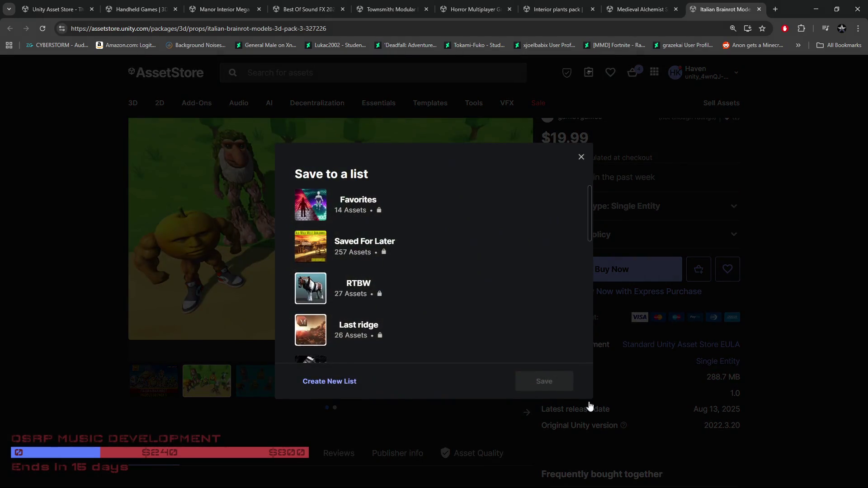
click(328, 251)
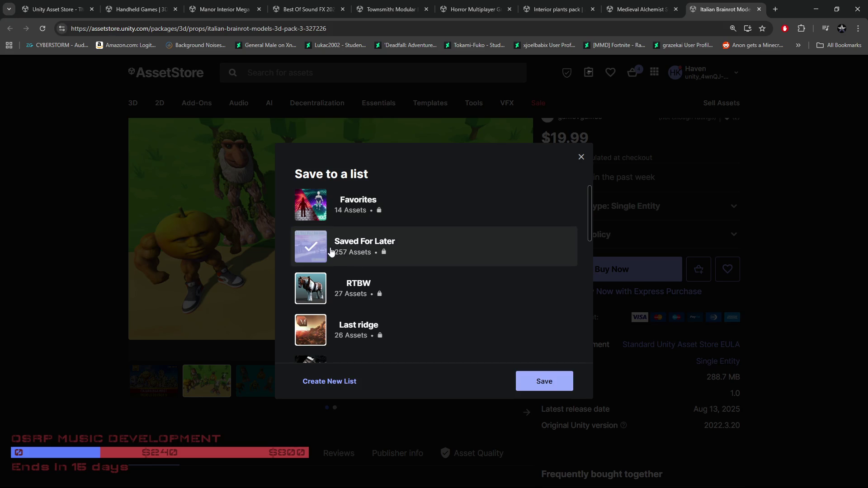
click(547, 384)
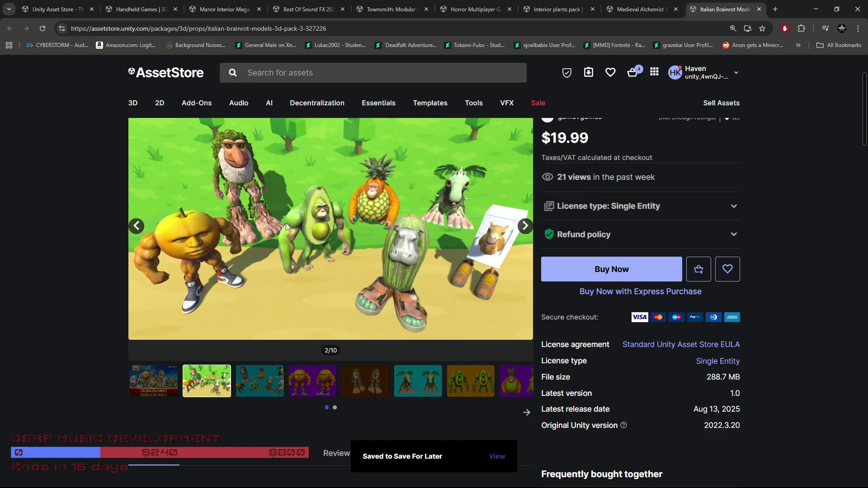
click(266, 387)
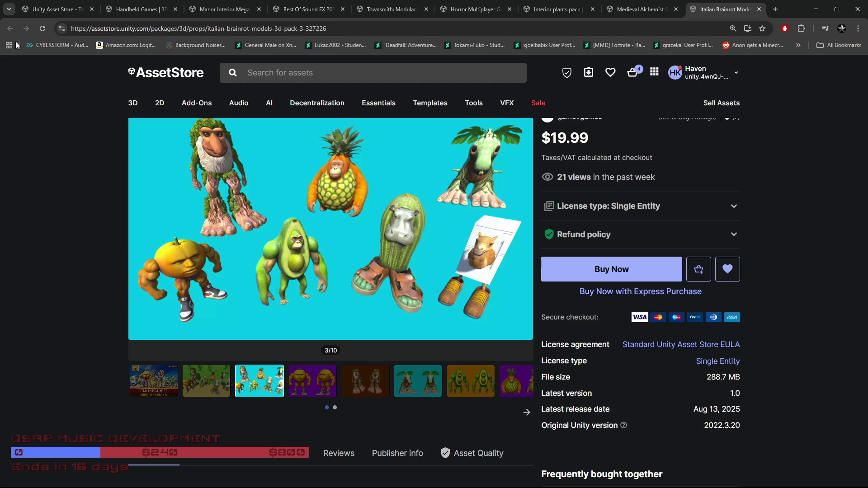
click(58, 9)
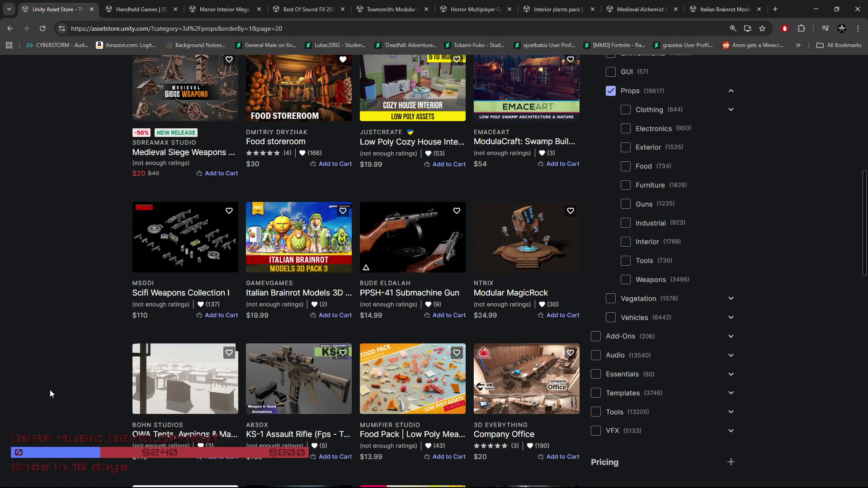
Open Man Hair Collection 01 in a new tab and switch to it.
scroll(51, 390, down, 1)
scroll(51, 387, down, 3)
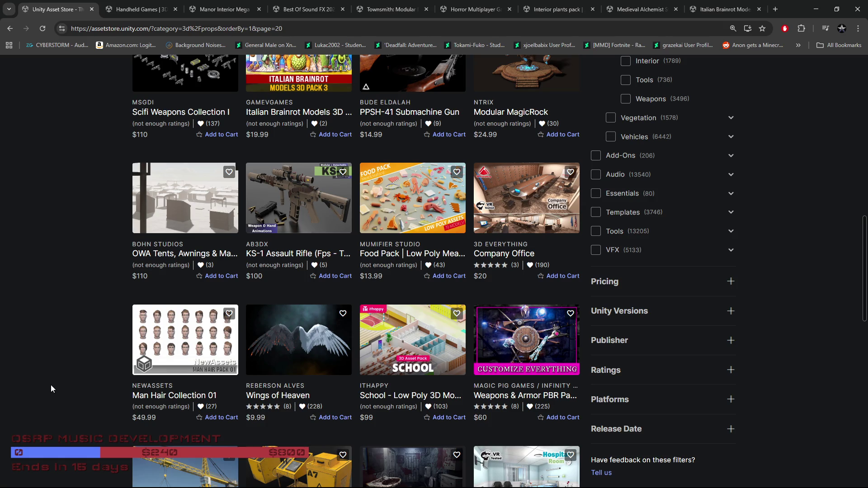
middle_click(174, 397)
click(730, 12)
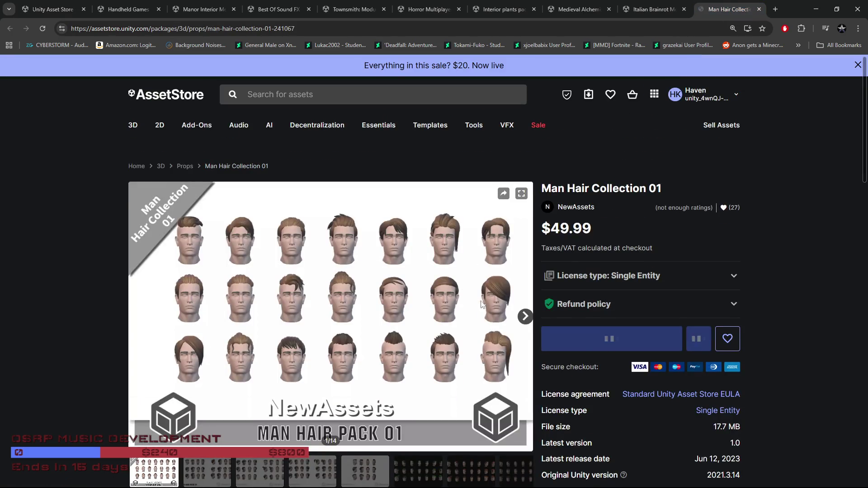
Advance its gallery to image 7 of 14, then close the tab.
click(526, 340)
click(524, 339)
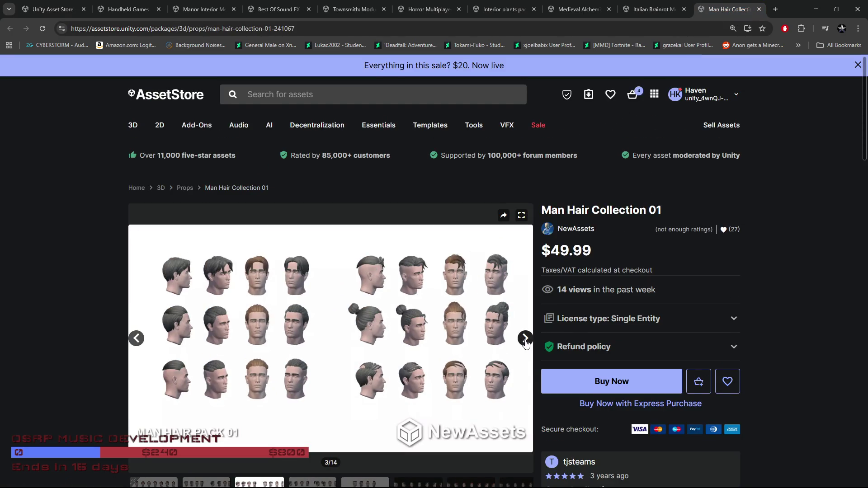
click(525, 340)
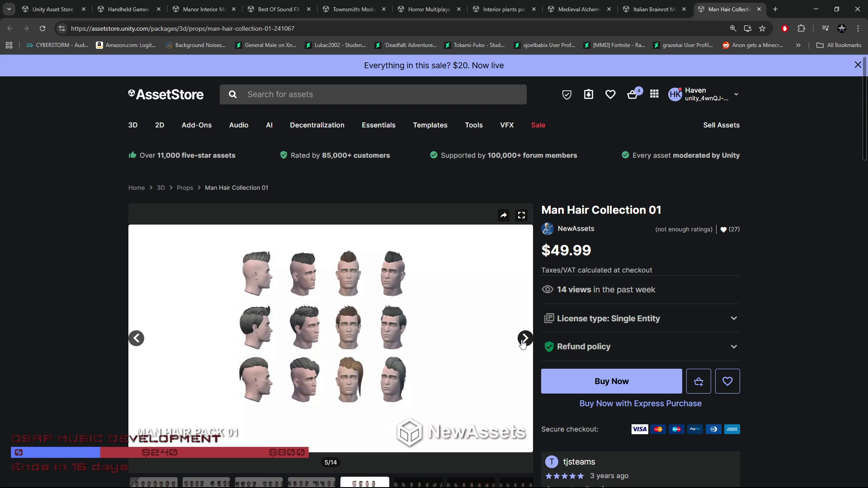
click(525, 340)
click(524, 340)
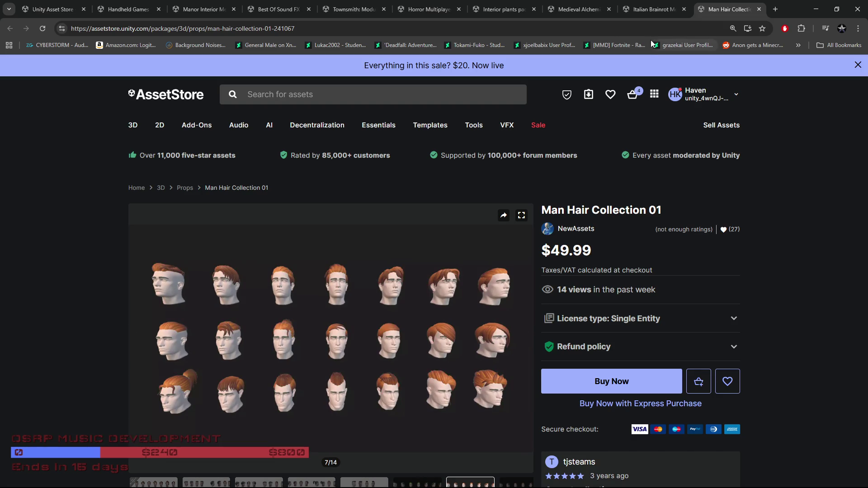
click(759, 10)
click(52, 9)
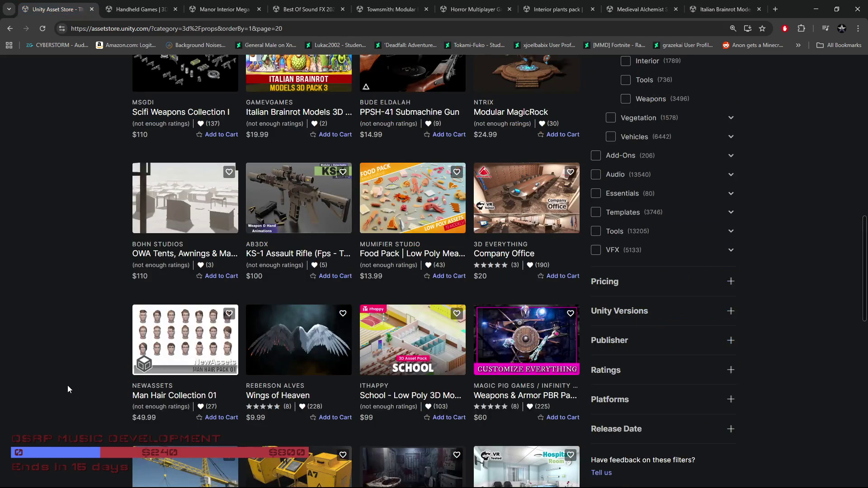
scroll(70, 388, down, 1)
scroll(68, 383, down, 1)
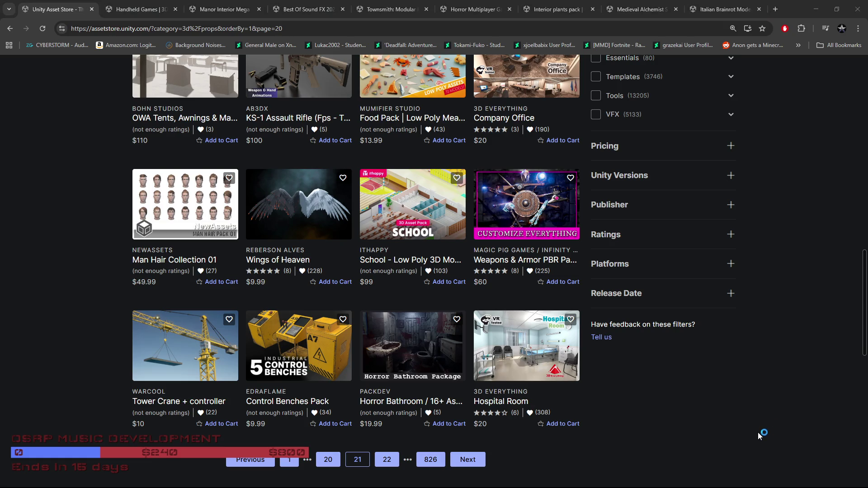
click(387, 459)
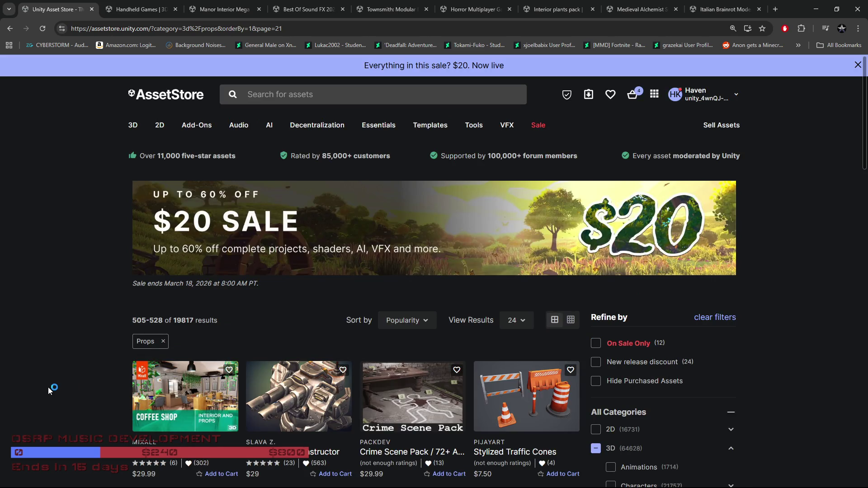
Scroll down through the page 21 Props results, items 505–528.
scroll(39, 384, down, 2)
scroll(37, 382, down, 2)
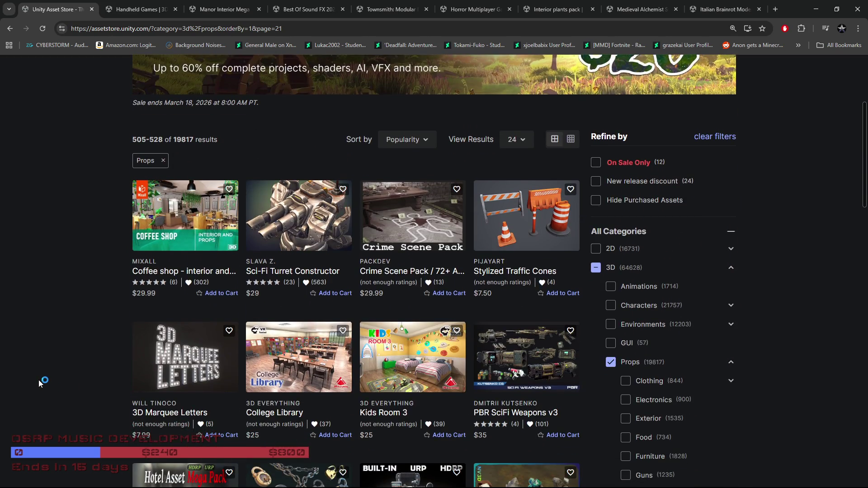
scroll(39, 380, down, 2)
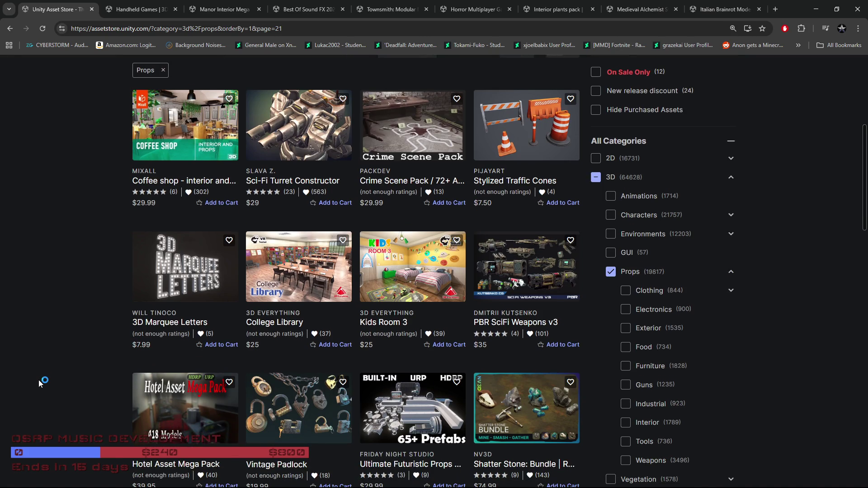
scroll(39, 380, down, 2)
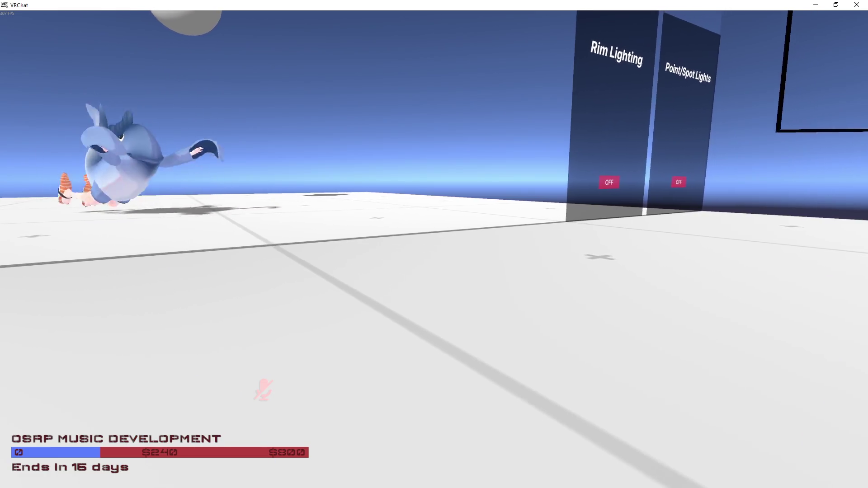
Walk backward and forward in the VRChat lighting world, then return to Chrome.
key(s)
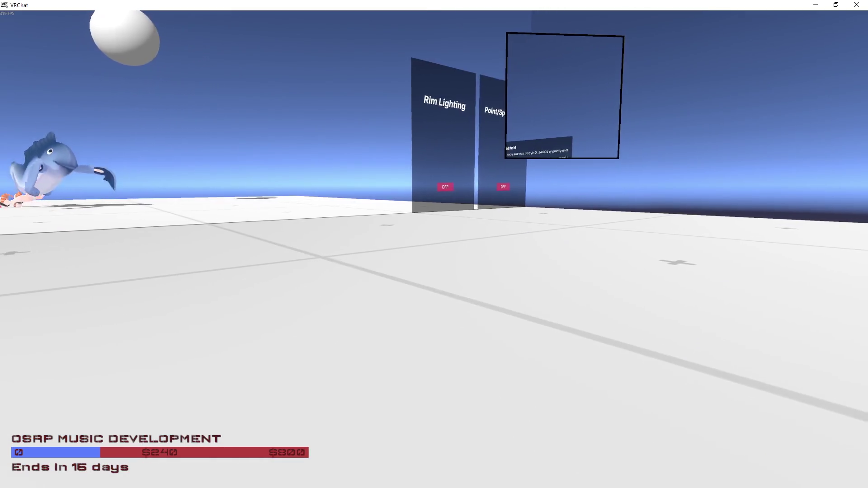
key(w)
key(w)
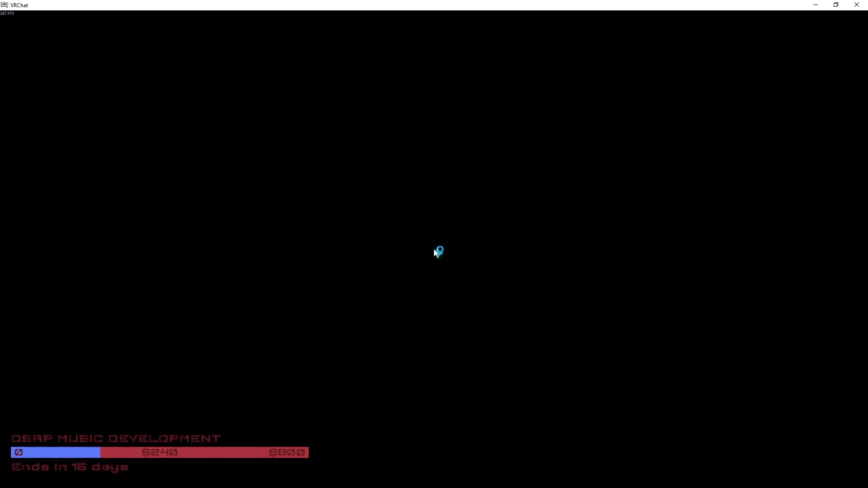
key(alt+Tab)
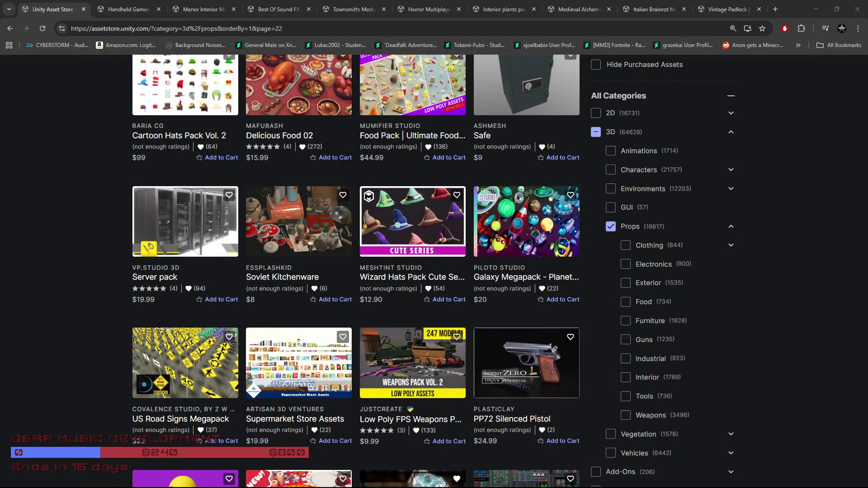
Advance the 3D Props results to page 23.
scroll(83, 314, down, 3)
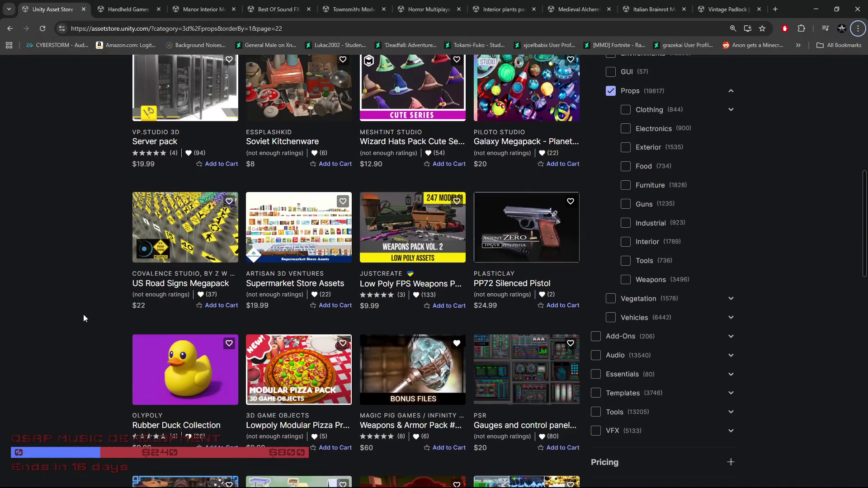
scroll(82, 314, down, 3)
scroll(79, 314, down, 3)
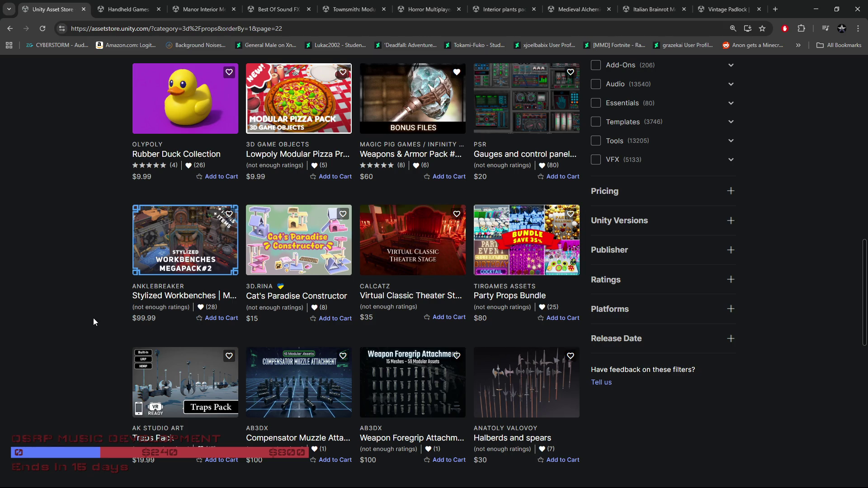
scroll(93, 317, down, 3)
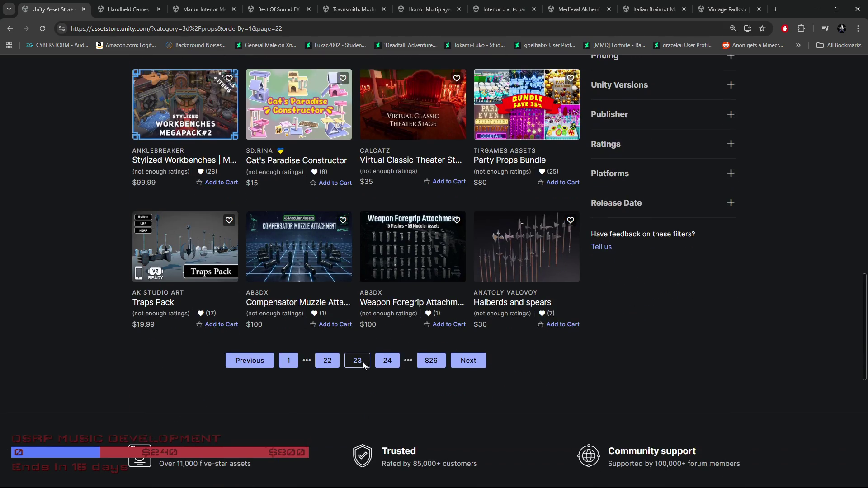
click(468, 362)
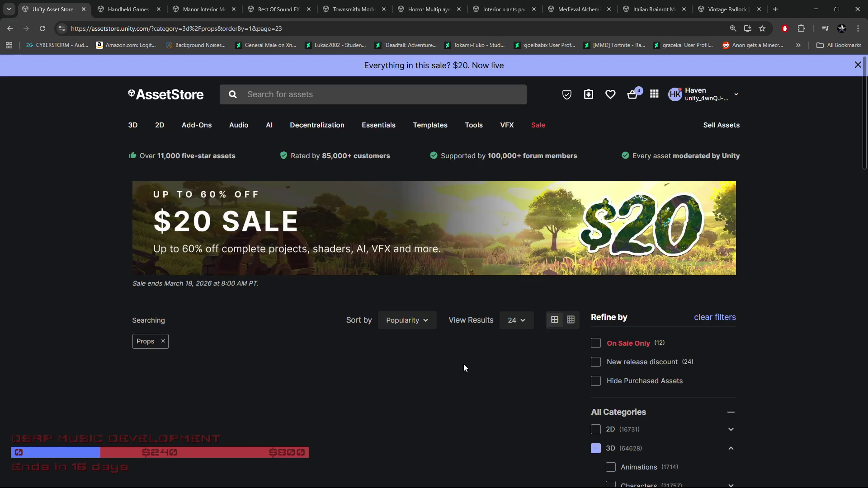
Browse results 553–576 down to Hiragana 3D and Unholy MODULAR weapons at $99.99.
scroll(58, 377, down, 3)
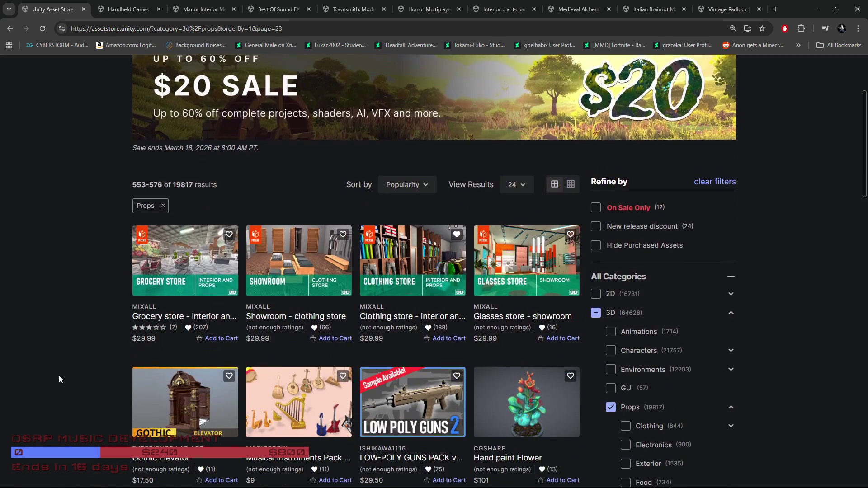
scroll(60, 379, down, 3)
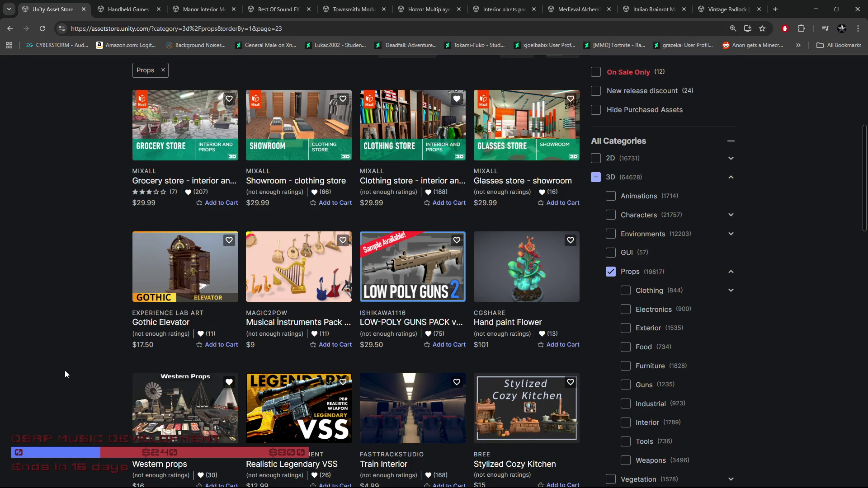
scroll(65, 374, down, 3)
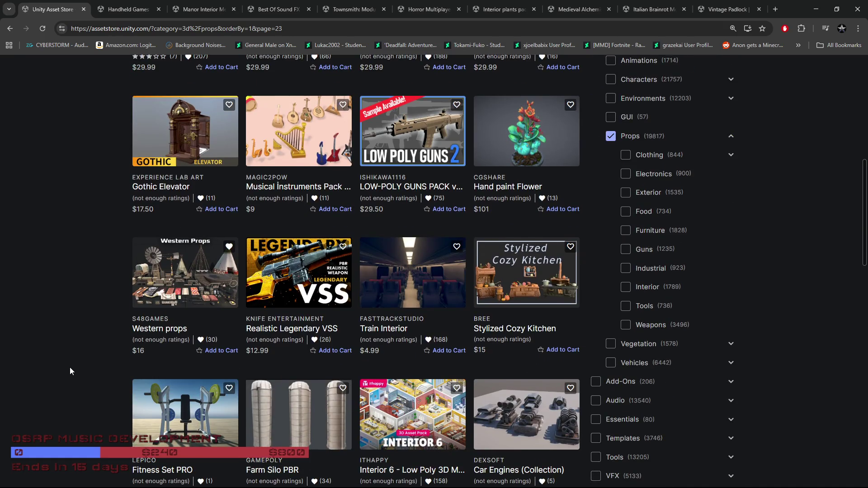
scroll(70, 370, down, 4)
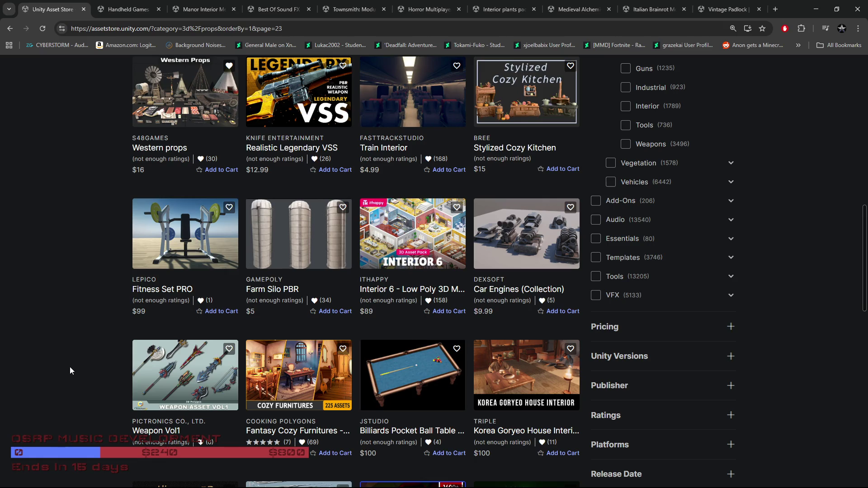
scroll(70, 367, down, 4)
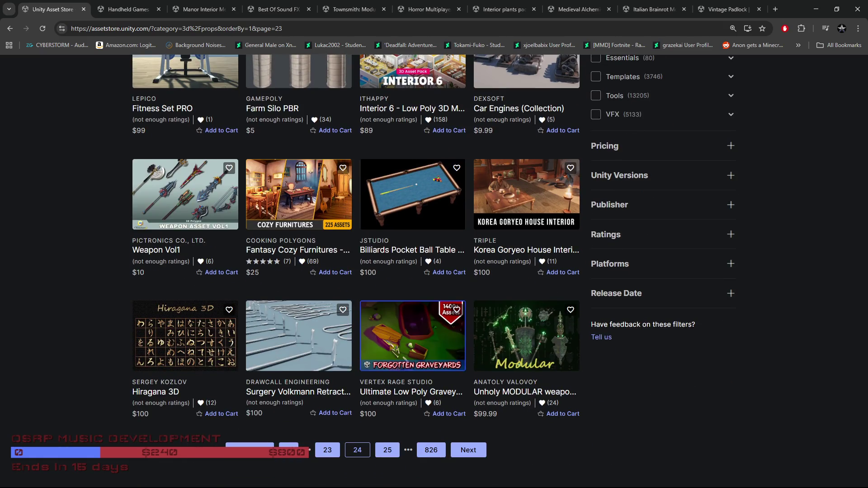
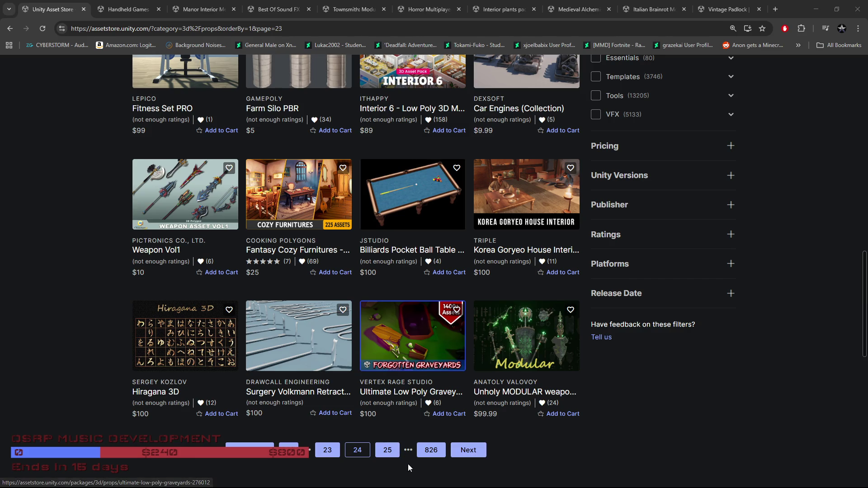
Advance to 3D Props results 577–600, browse to the bottom, and go to the next page.
click(483, 457)
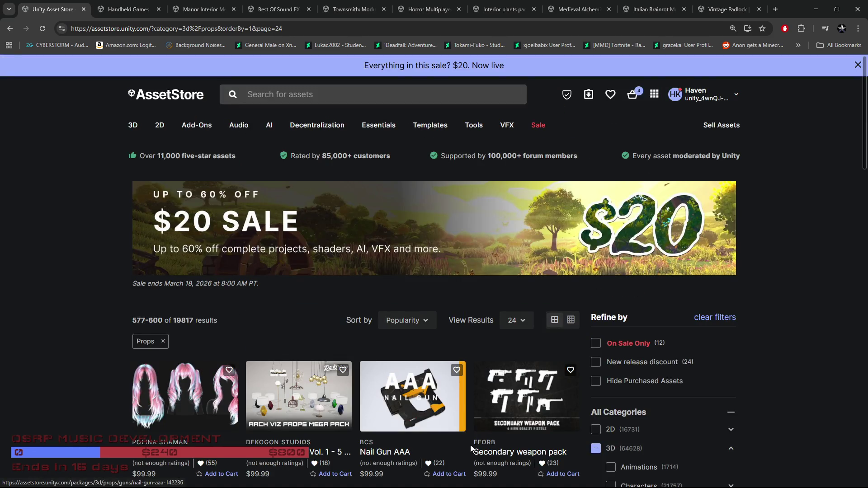
scroll(176, 413, down, 3)
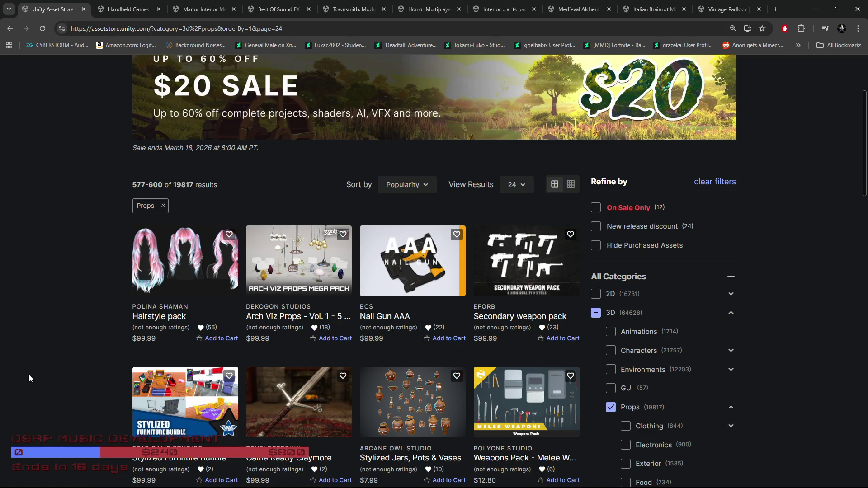
scroll(28, 378, down, 1)
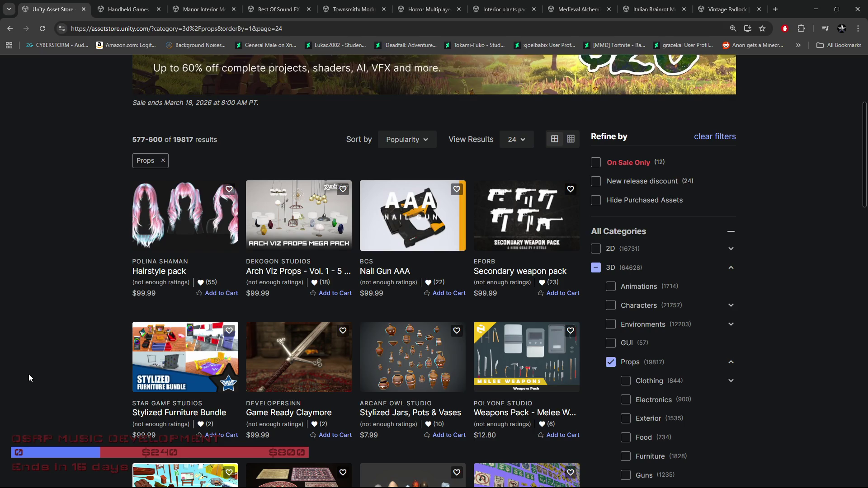
scroll(29, 375, down, 5)
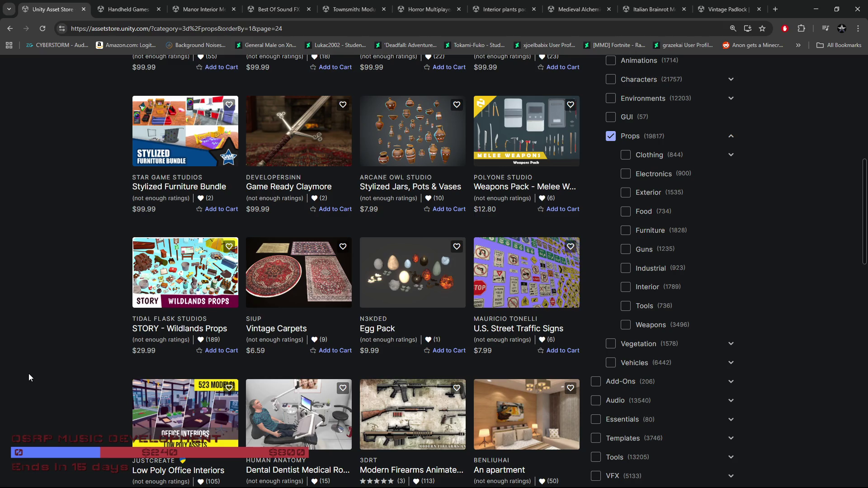
scroll(28, 377, down, 4)
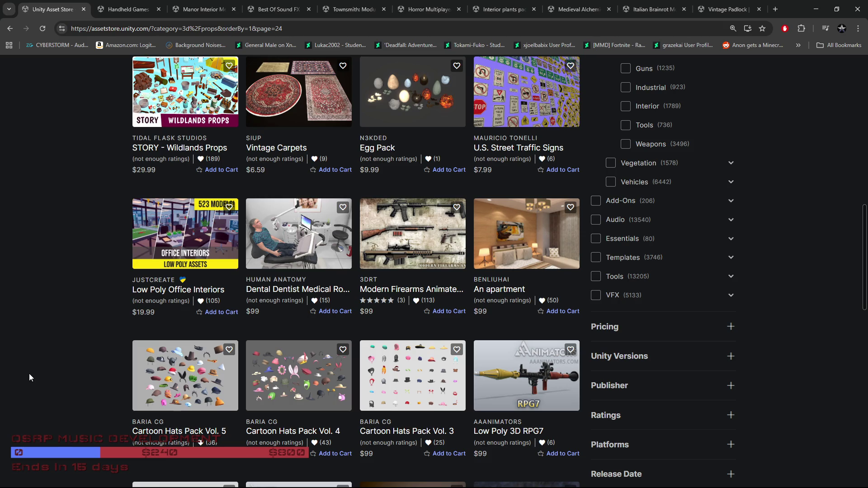
scroll(29, 377, down, 3)
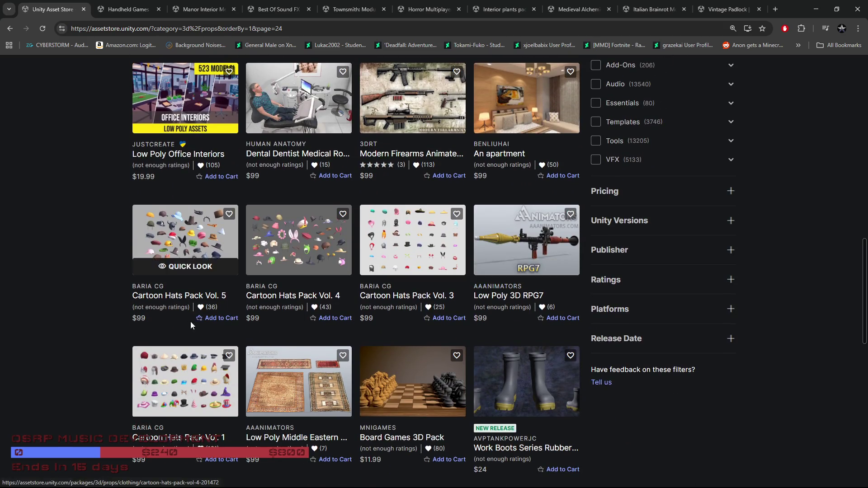
scroll(76, 332, down, 2)
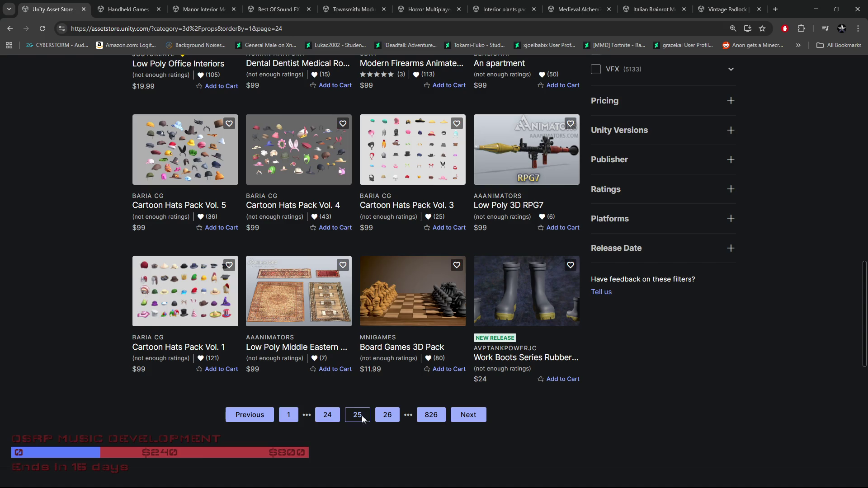
click(385, 416)
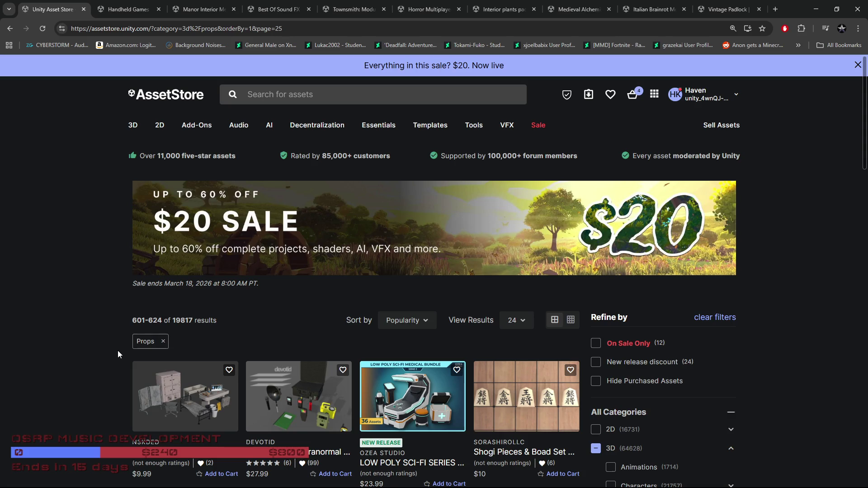
Scroll through the asset cards of Props results 601–624 down to the pagination bar.
scroll(118, 350, down, 4)
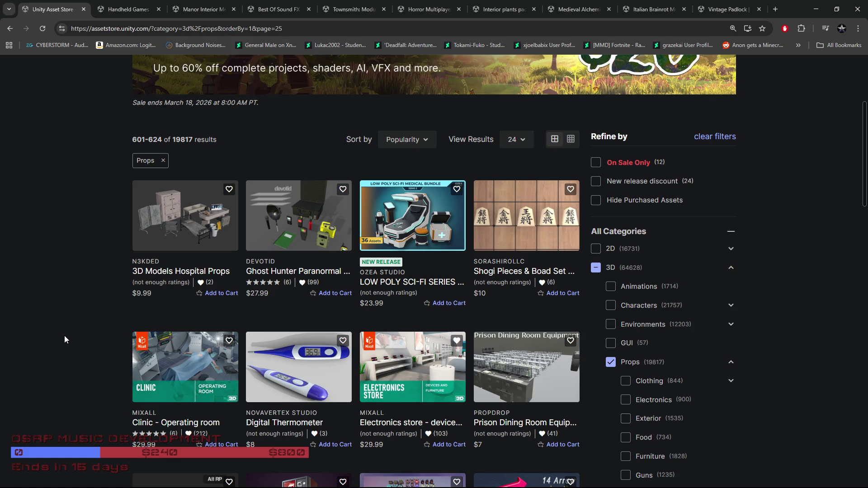
scroll(65, 336, down, 4)
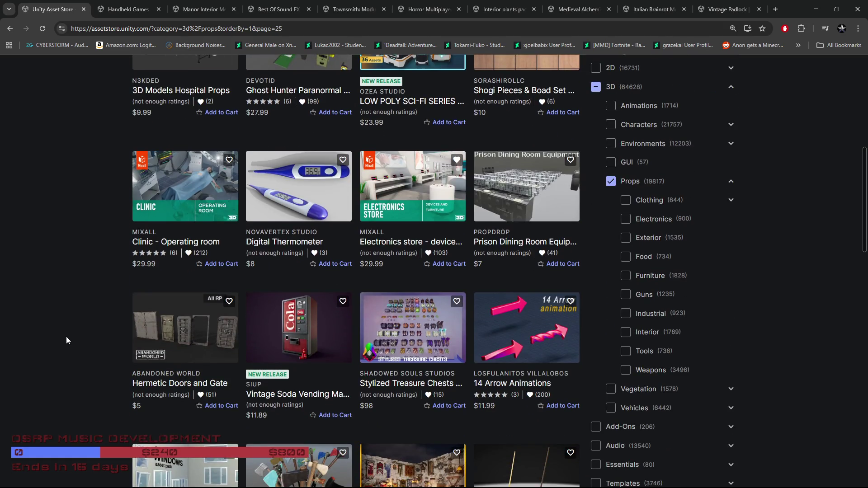
scroll(66, 337, down, 3)
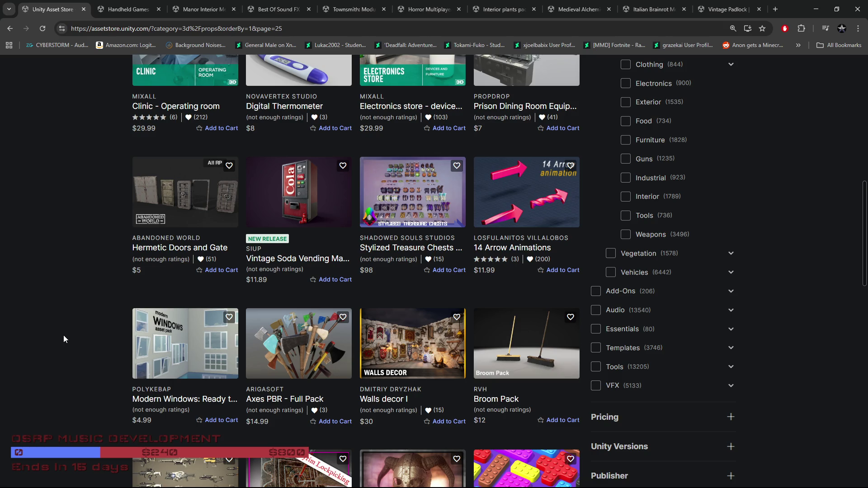
scroll(63, 337, down, 3)
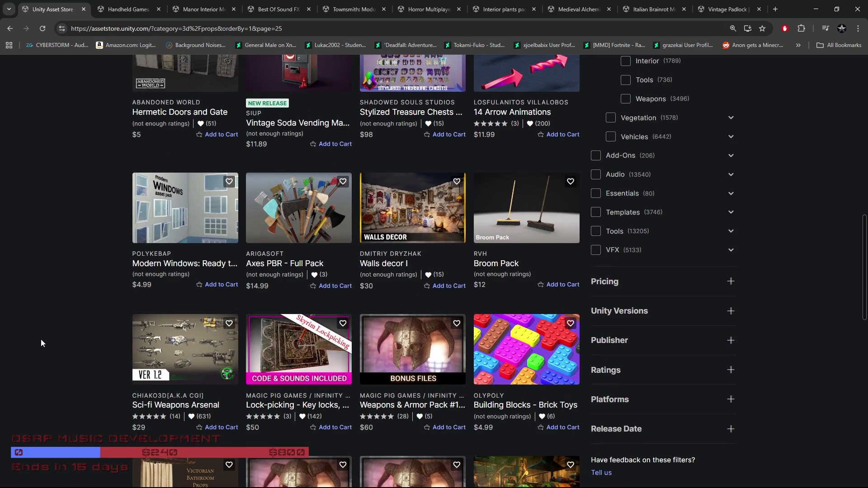
scroll(40, 341, down, 1)
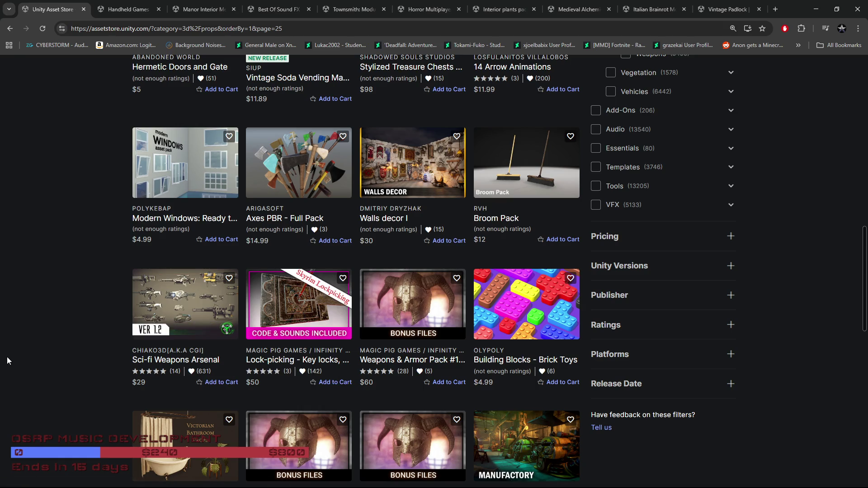
scroll(6, 353, down, 3)
Load Props results 625–648 and scroll down through the asset cards.
click(357, 424)
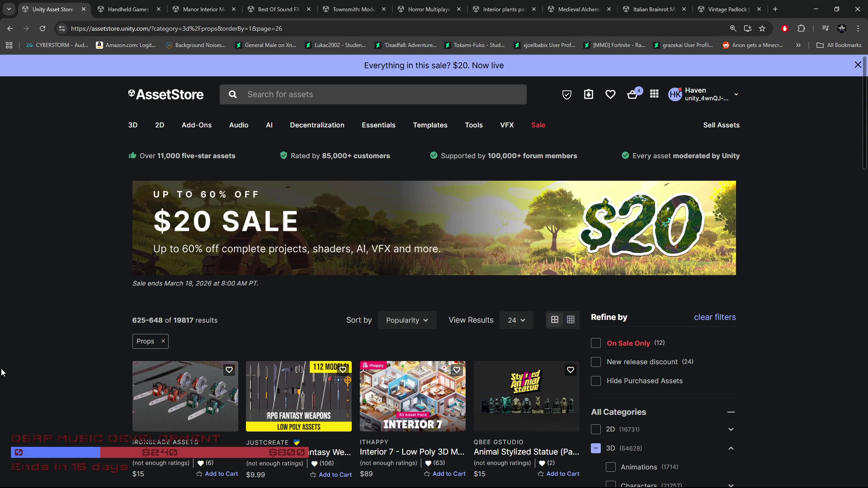
scroll(2, 373, down, 2)
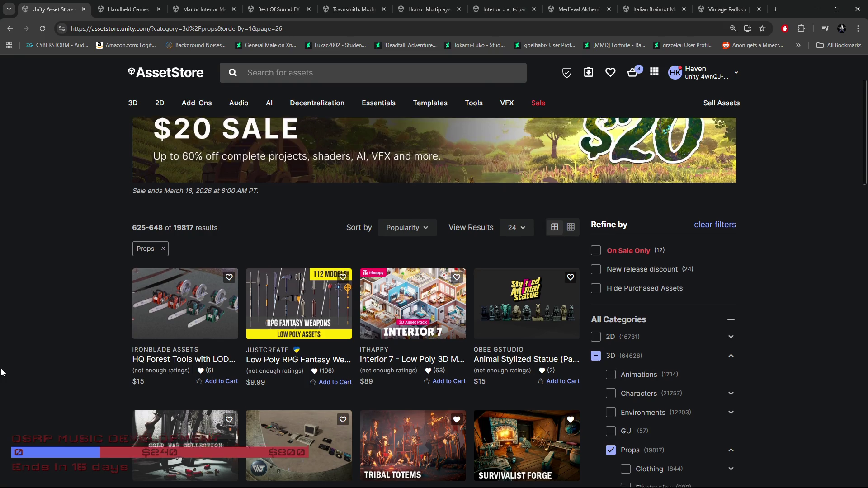
scroll(2, 373, down, 2)
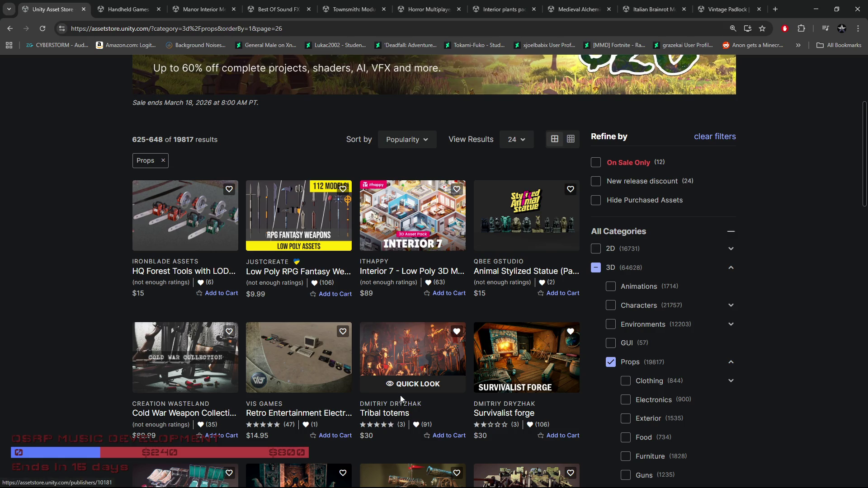
scroll(78, 332, down, 2)
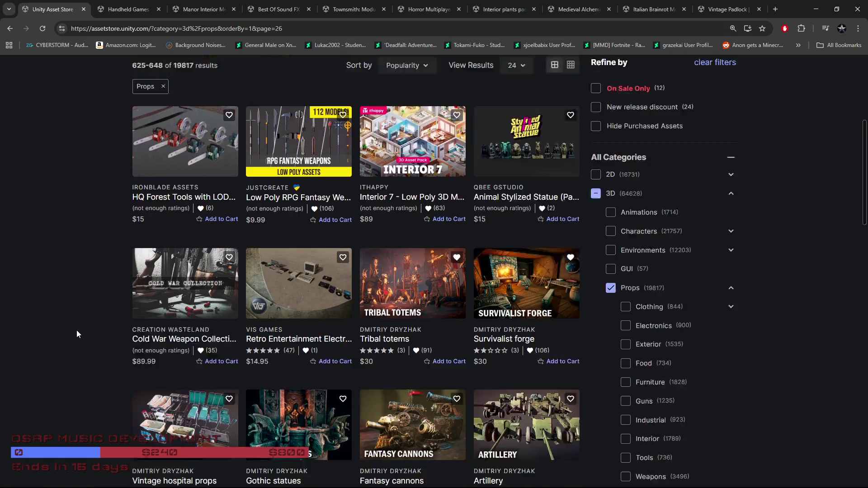
scroll(76, 335, down, 1)
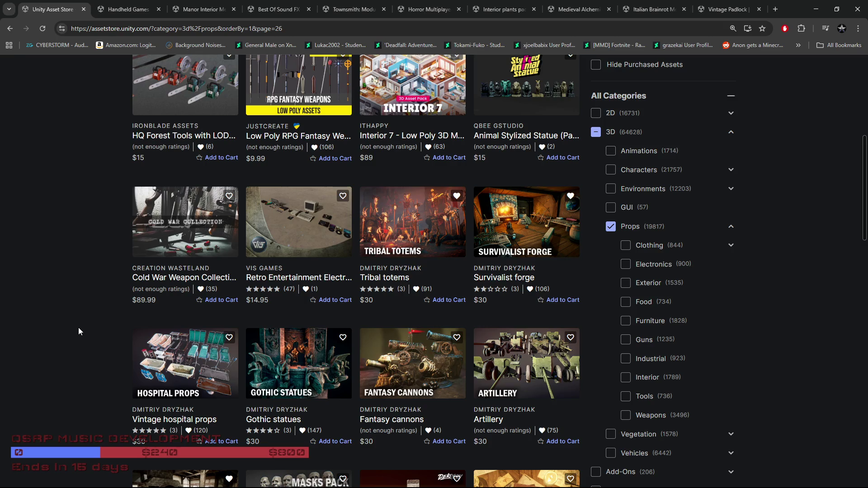
Open the Gothic statues asset in a new tab and browse page 26 to its last row.
mouse_move(277, 401)
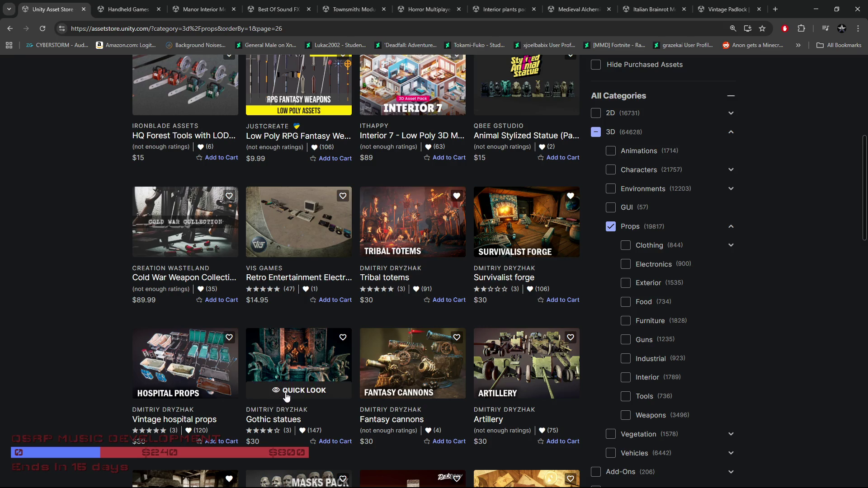
scroll(292, 394, up, 1)
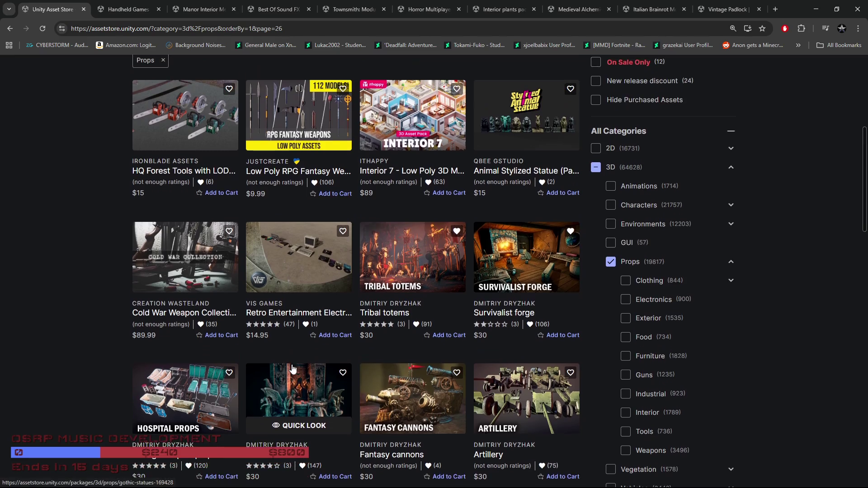
middle_click(296, 397)
scroll(298, 407, down, 4)
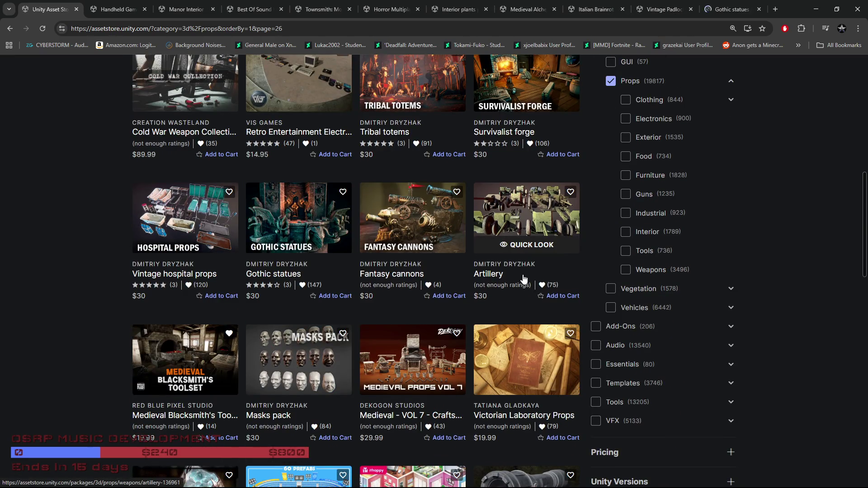
scroll(89, 338, down, 2)
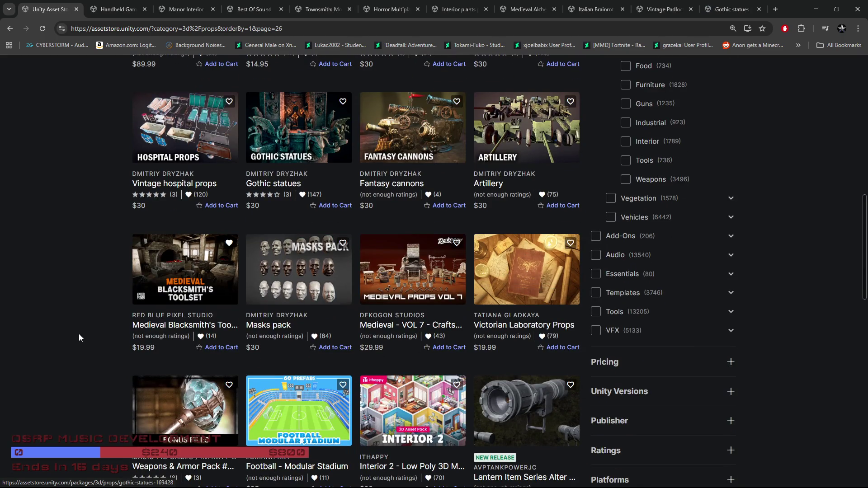
scroll(77, 337, down, 2)
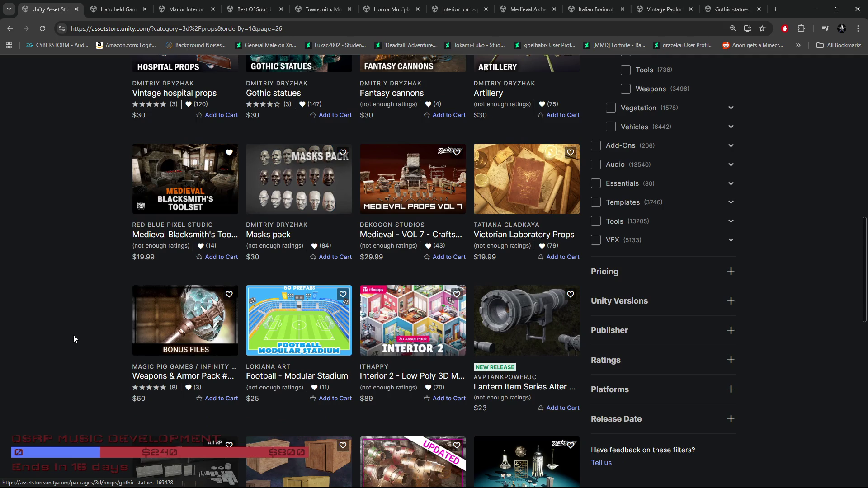
scroll(65, 348, down, 3)
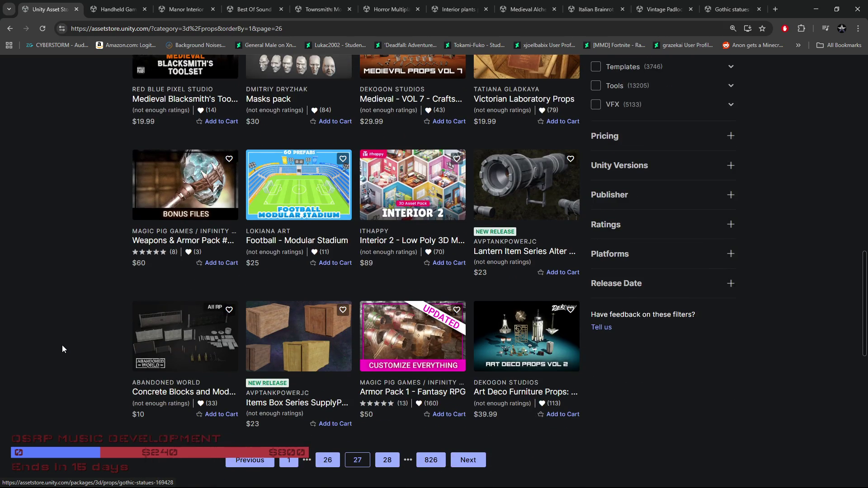
Load Props results 649–672 and open the Ultimate Ship Package in a new tab.
click(387, 464)
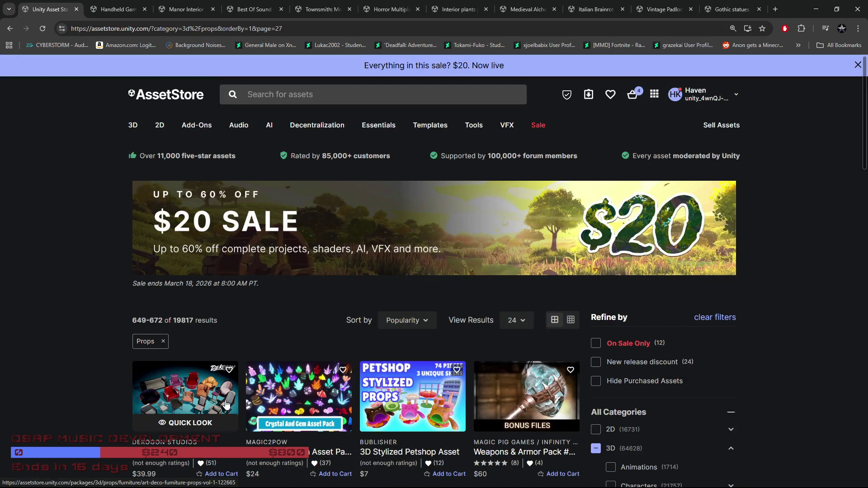
scroll(52, 356, down, 2)
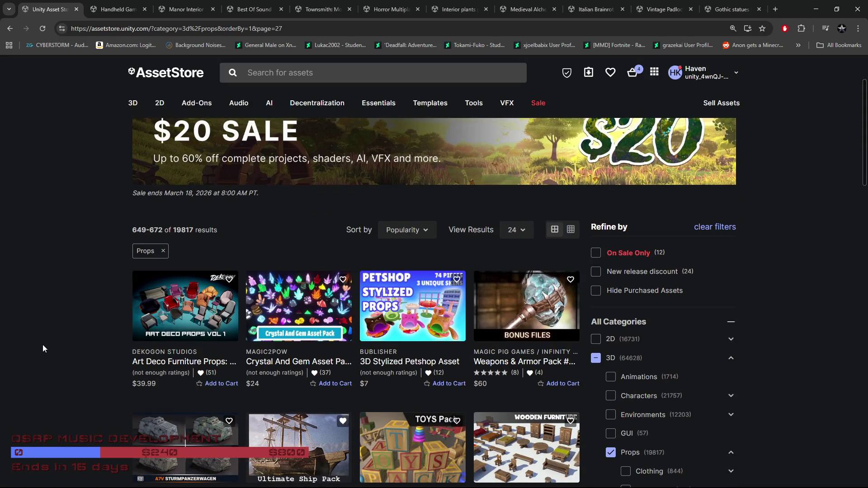
scroll(42, 345, down, 4)
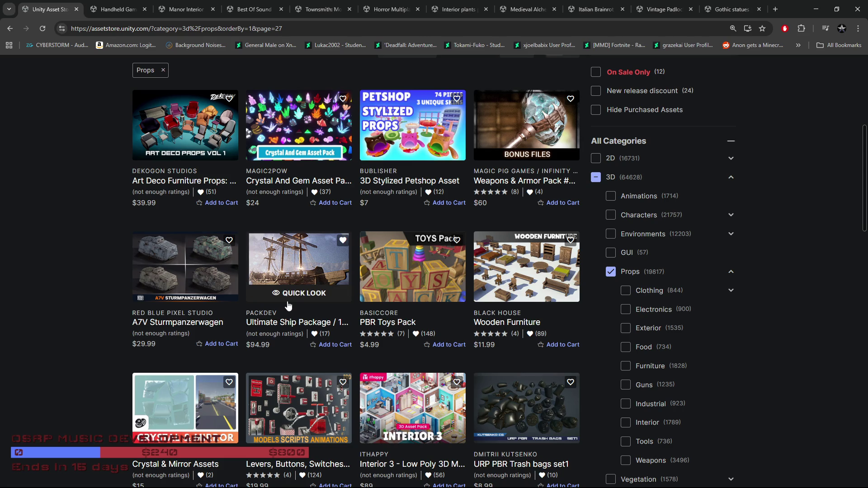
middle_click(297, 267)
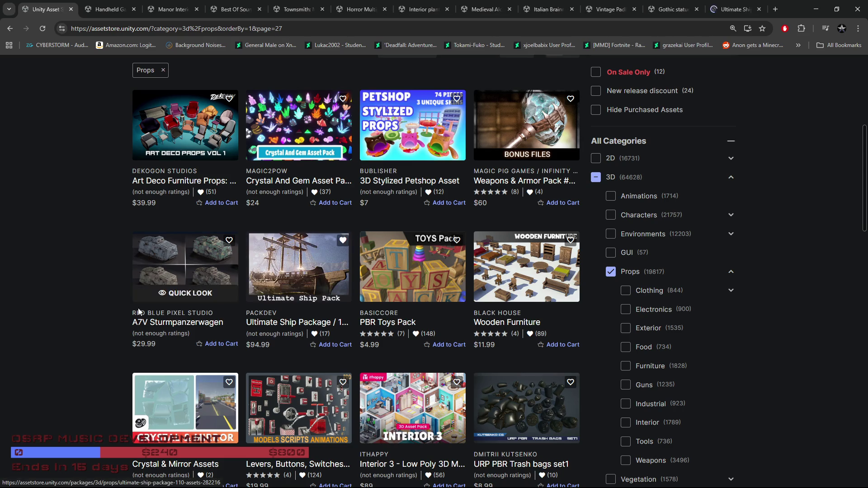
Scroll the remaining assets on this results page down to the pagination bar.
scroll(54, 311, down, 2)
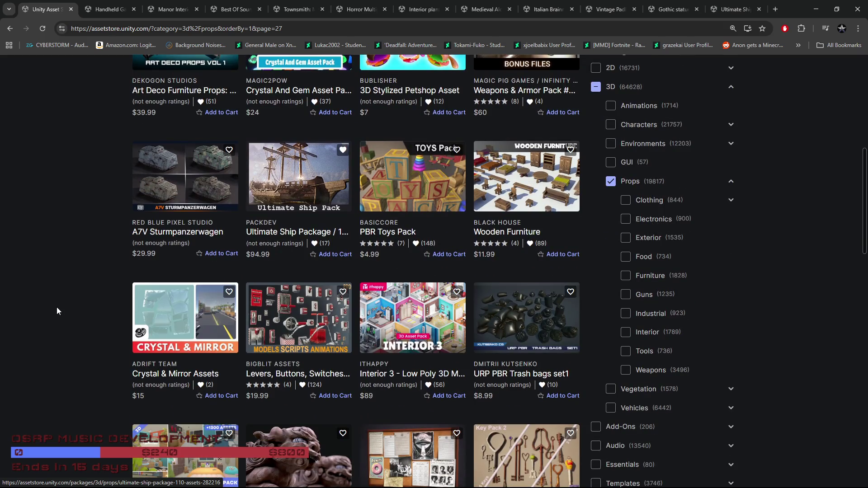
scroll(56, 311, down, 1)
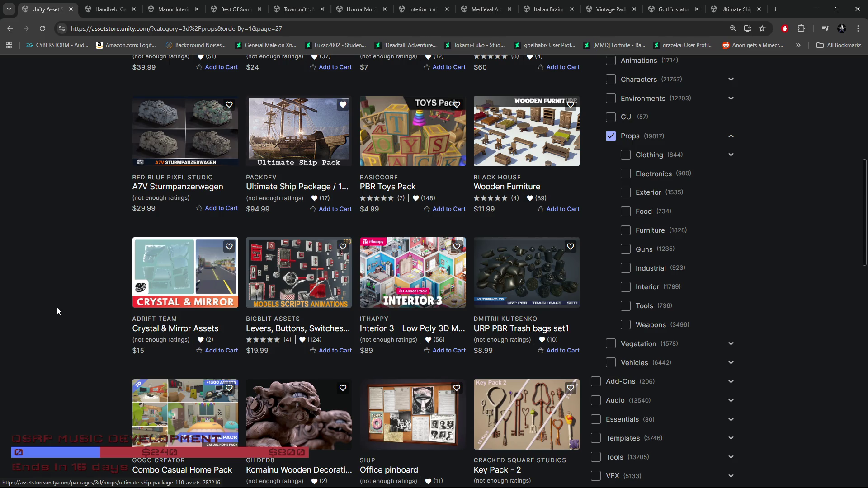
scroll(56, 311, down, 3)
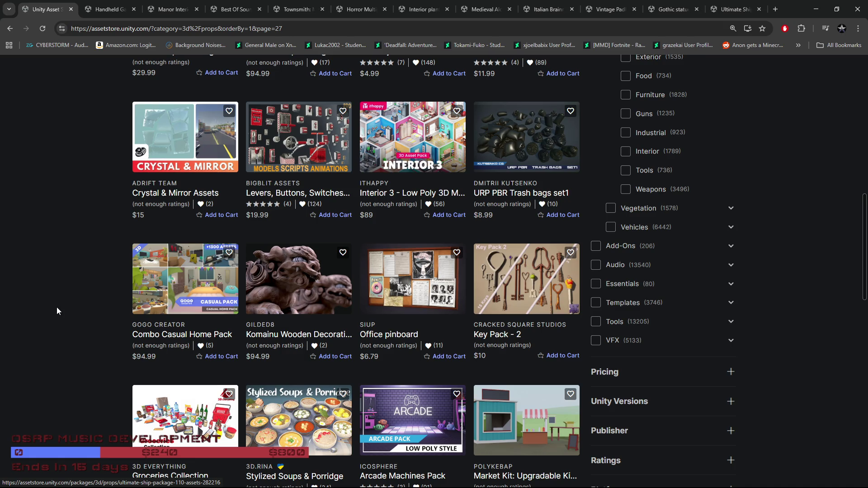
scroll(56, 310, down, 3)
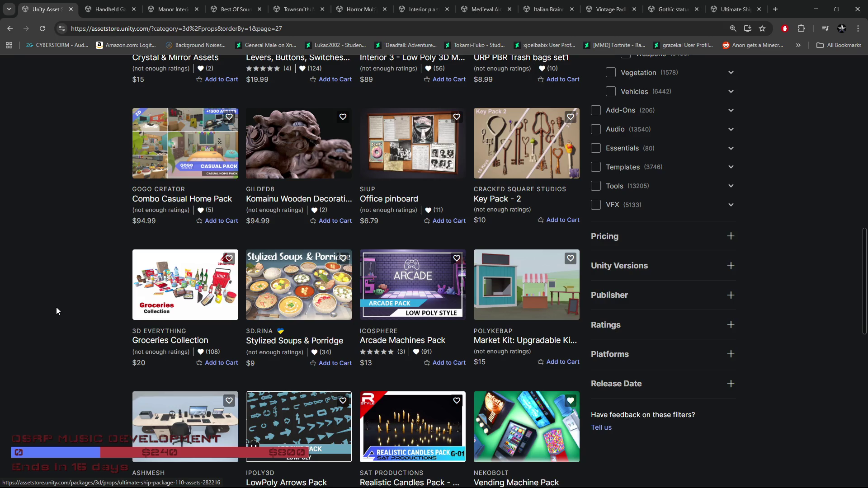
scroll(56, 311, down, 2)
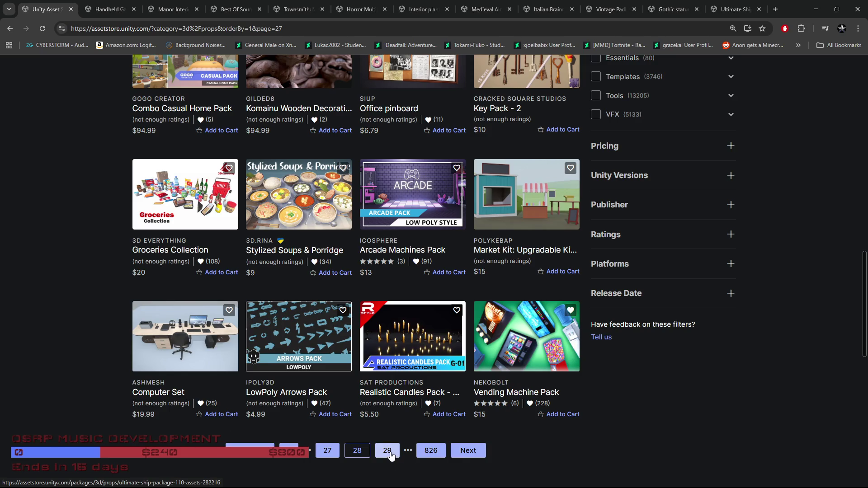
scroll(392, 455, up, 1)
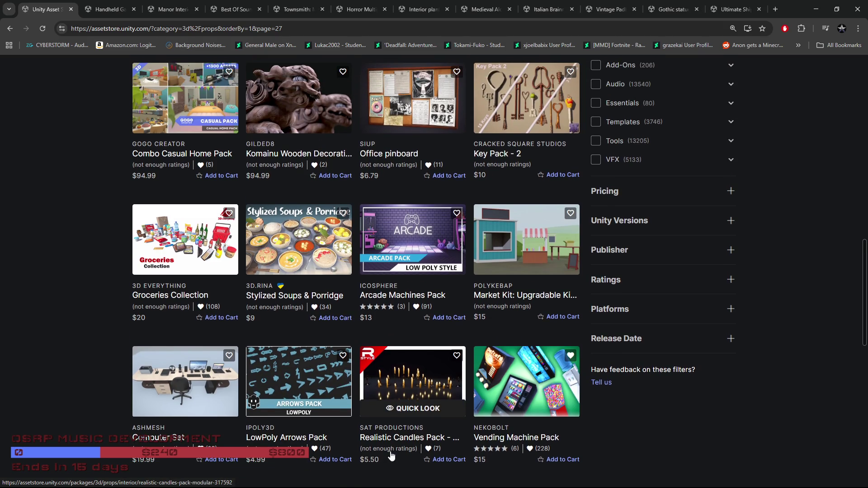
scroll(392, 455, down, 2)
Load page 29 of the Props results (673–696) and browse its assets to the last row.
click(388, 407)
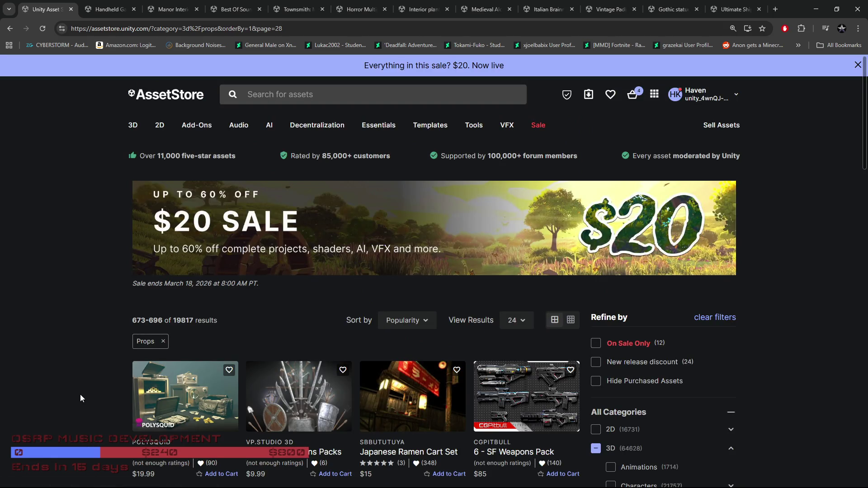
scroll(80, 394, down, 3)
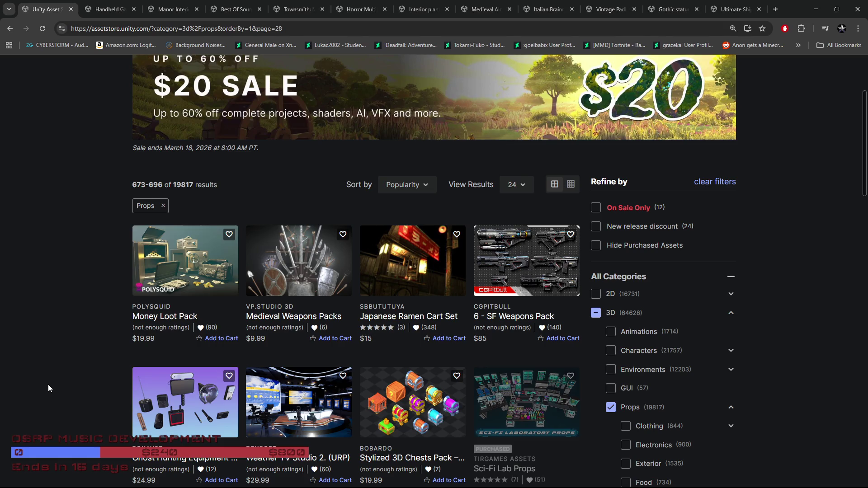
scroll(67, 384, down, 3)
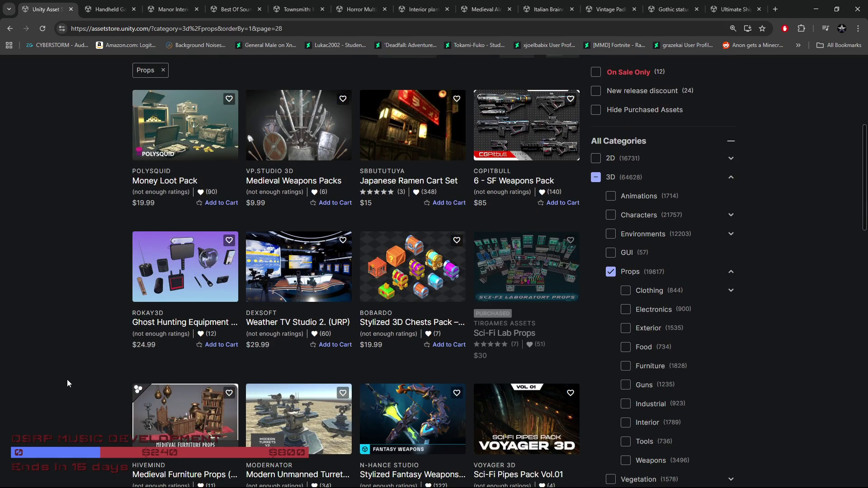
scroll(67, 384, down, 2)
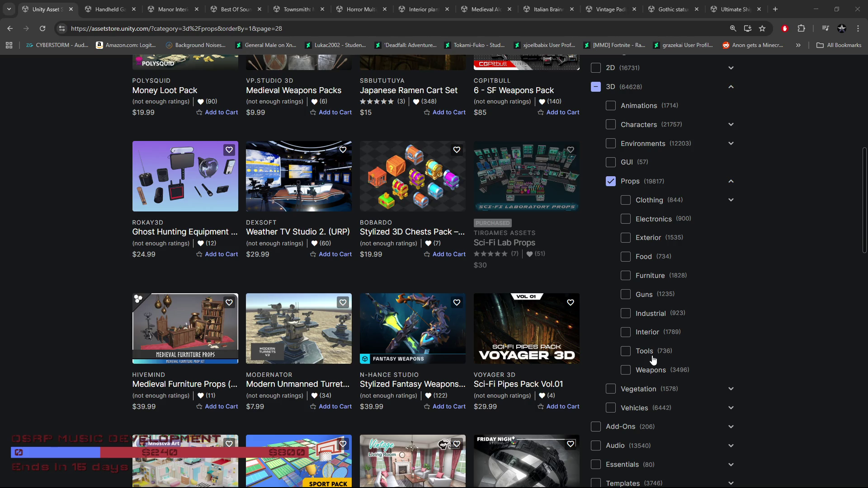
scroll(149, 334, down, 3)
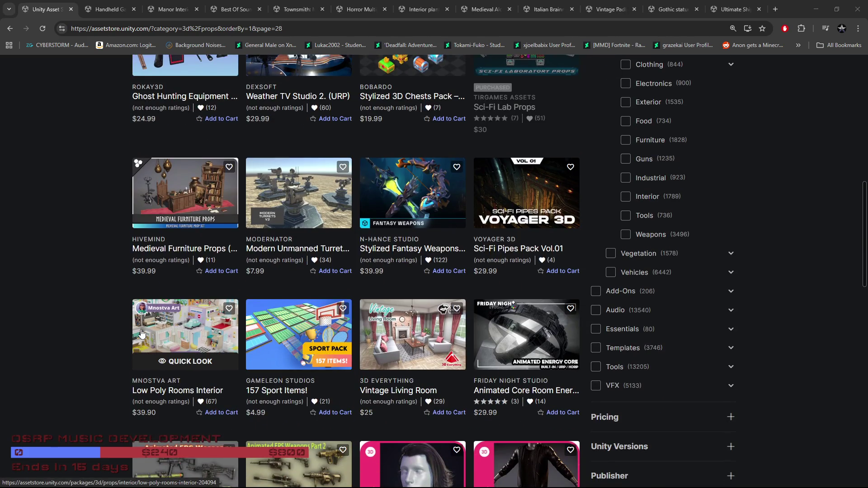
scroll(127, 325, down, 2)
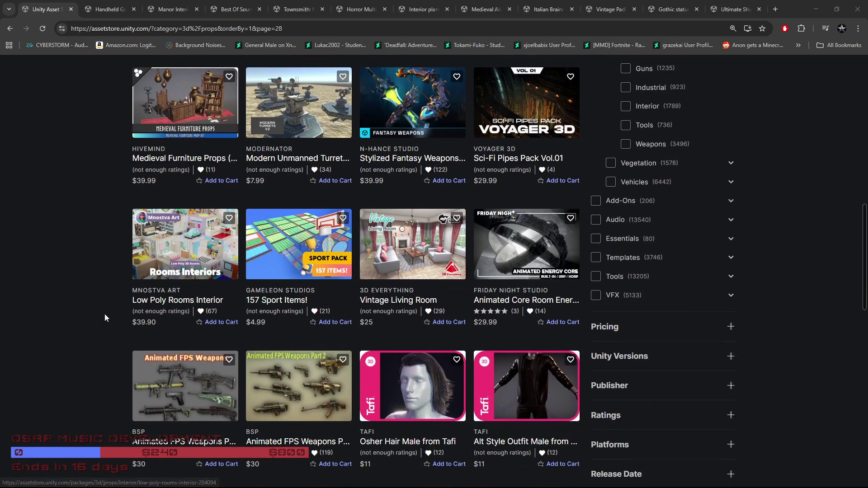
scroll(69, 303, up, 2)
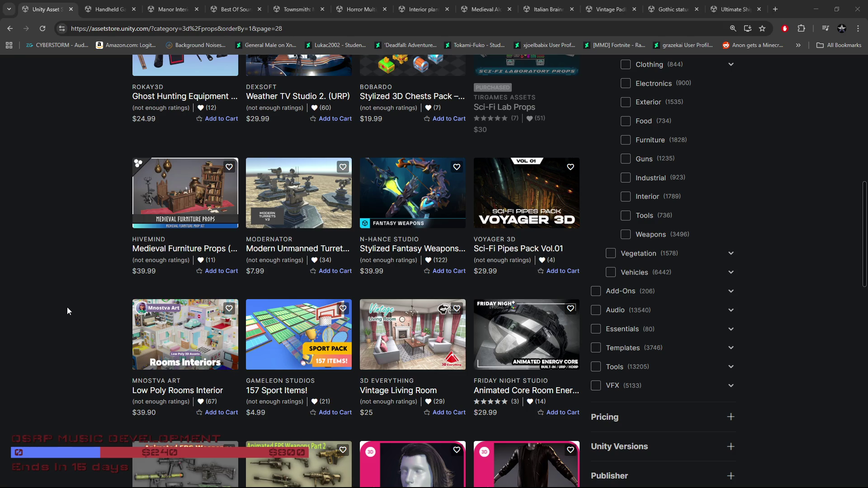
scroll(64, 308, down, 6)
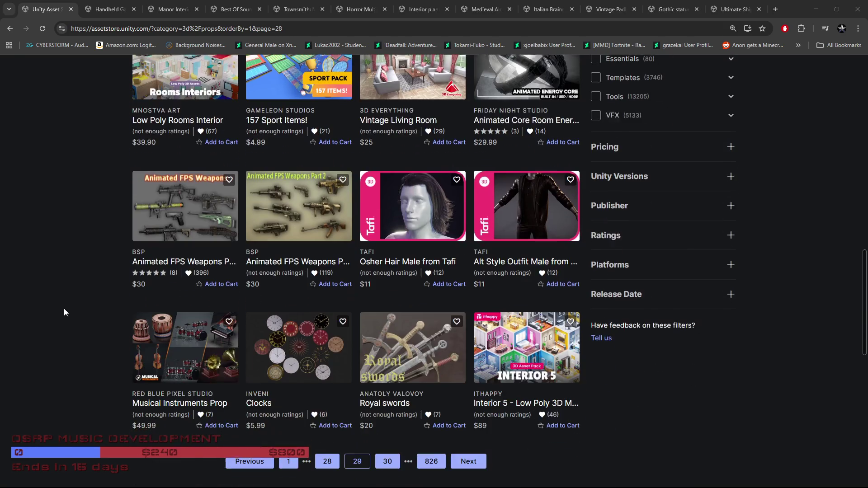
scroll(52, 310, down, 3)
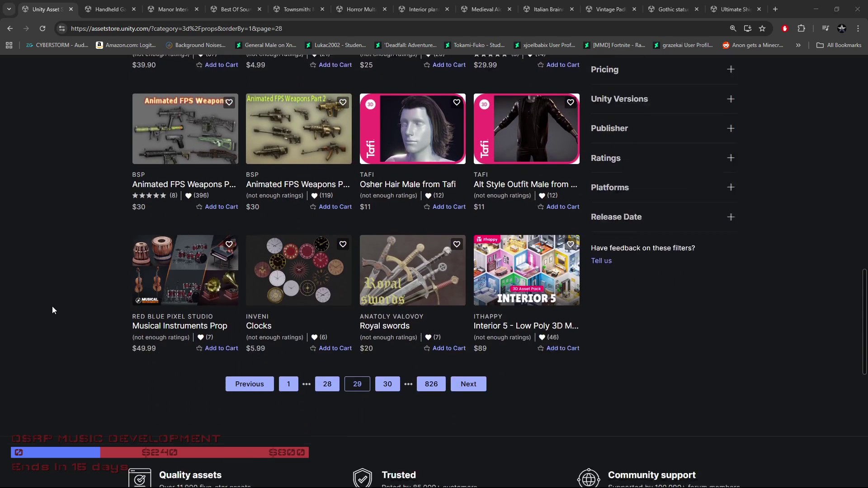
Load page 30 of the Props results (697–720) and browse the grid to its final row.
click(387, 368)
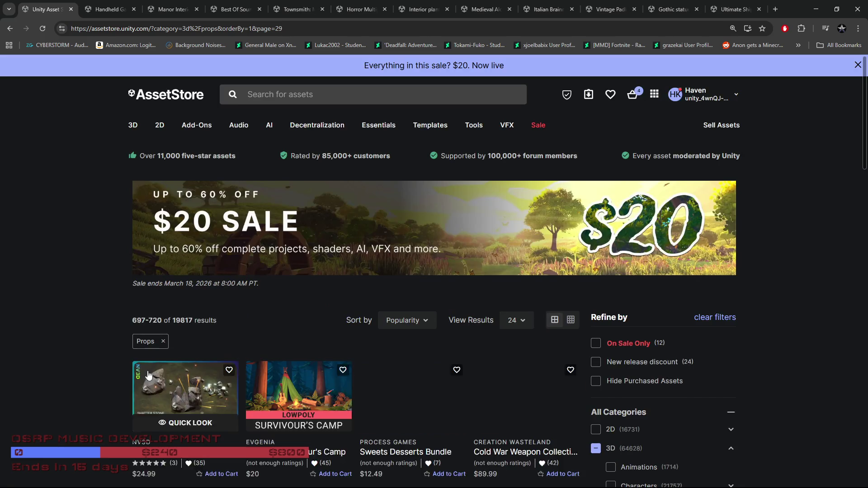
scroll(70, 351, down, 4)
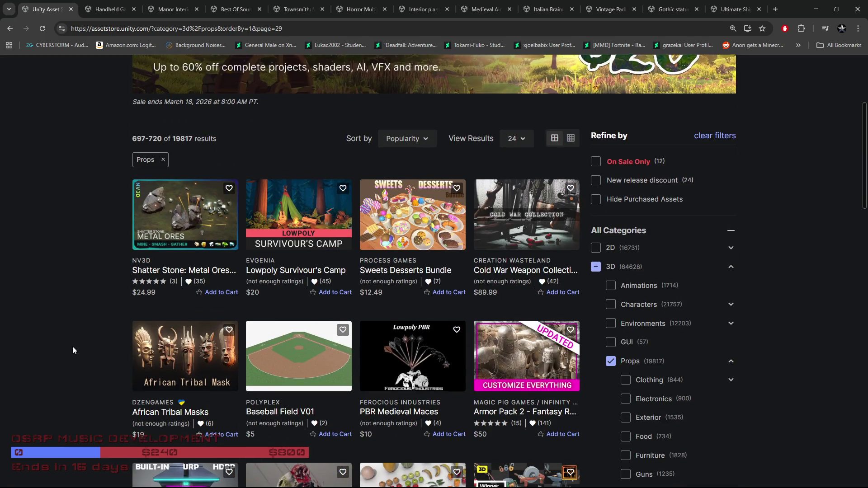
scroll(73, 350, down, 2)
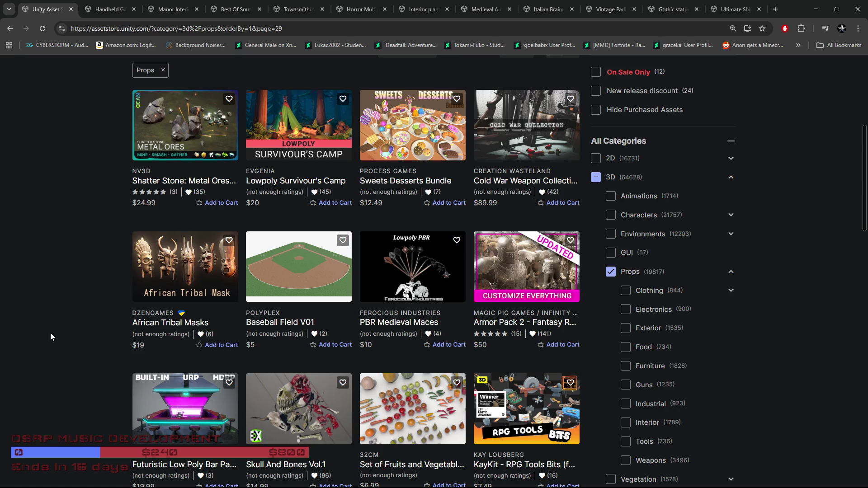
scroll(63, 338, up, 1)
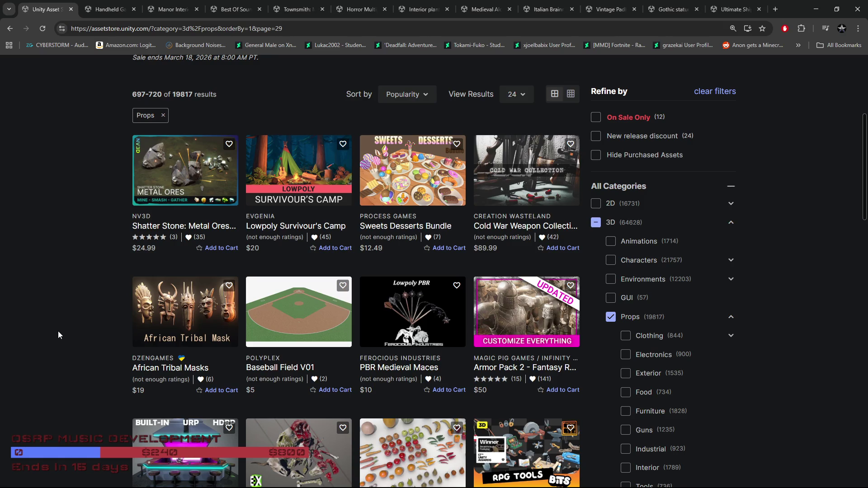
scroll(58, 332, down, 2)
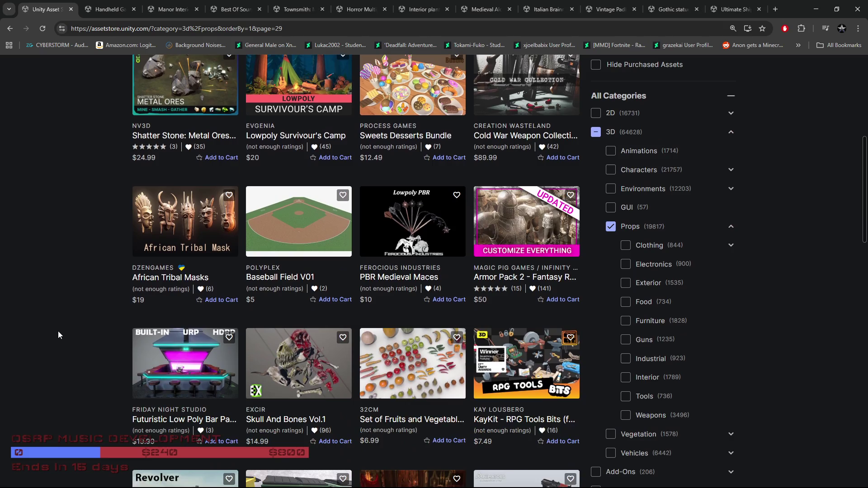
scroll(58, 331, down, 3)
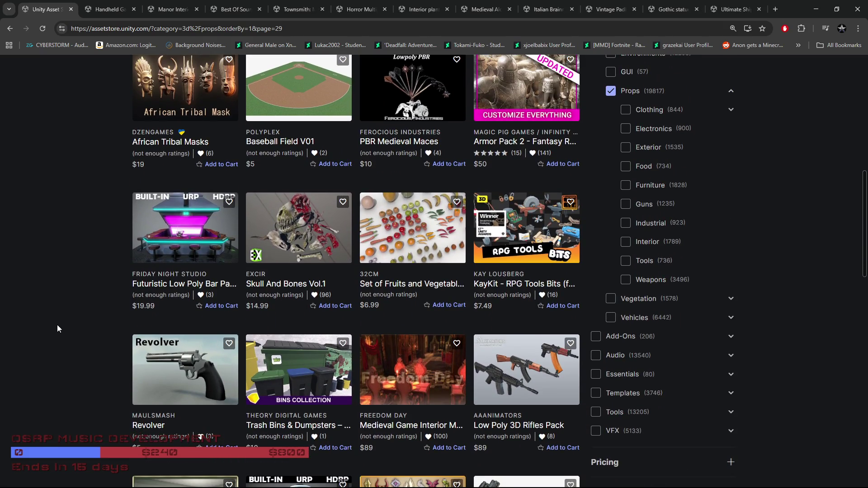
scroll(57, 325, up, 1)
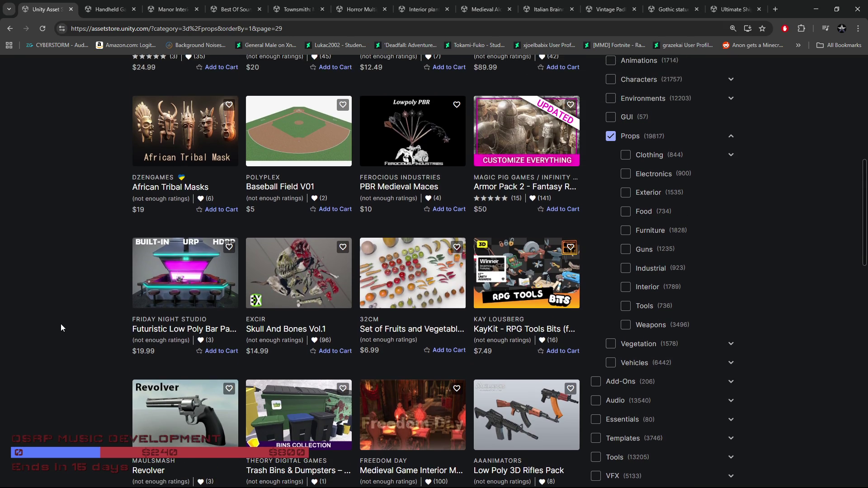
scroll(55, 330, up, 3)
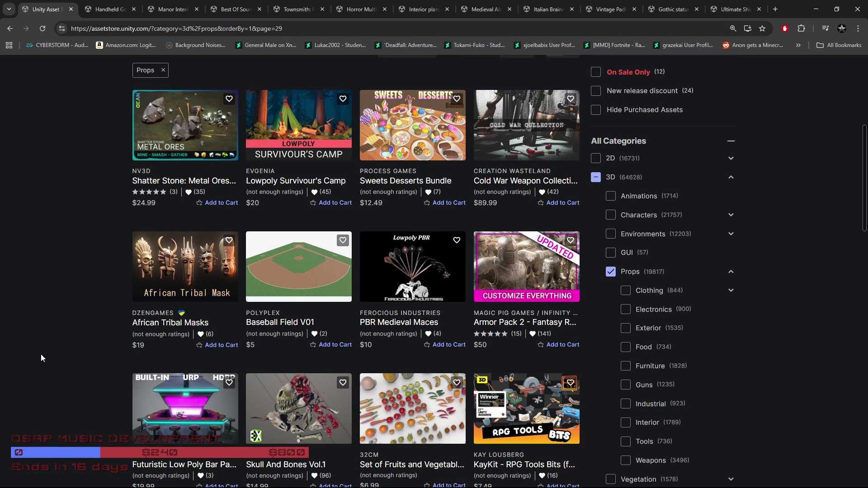
scroll(41, 358, down, 3)
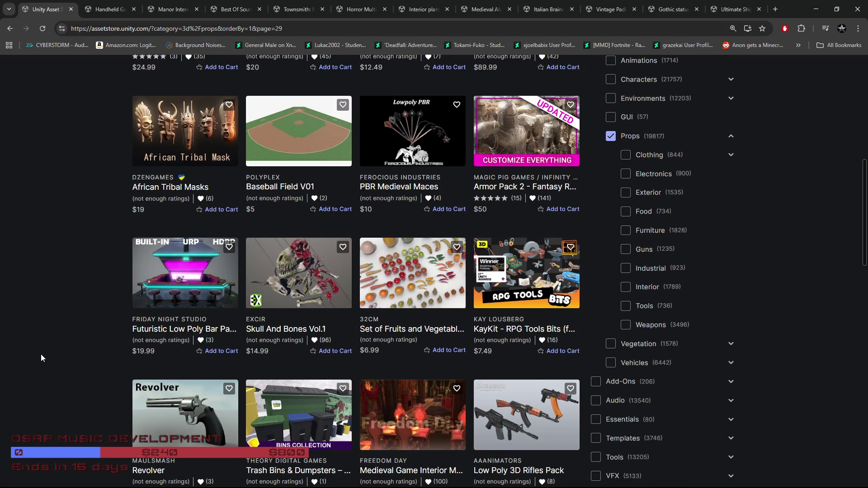
scroll(41, 354, down, 4)
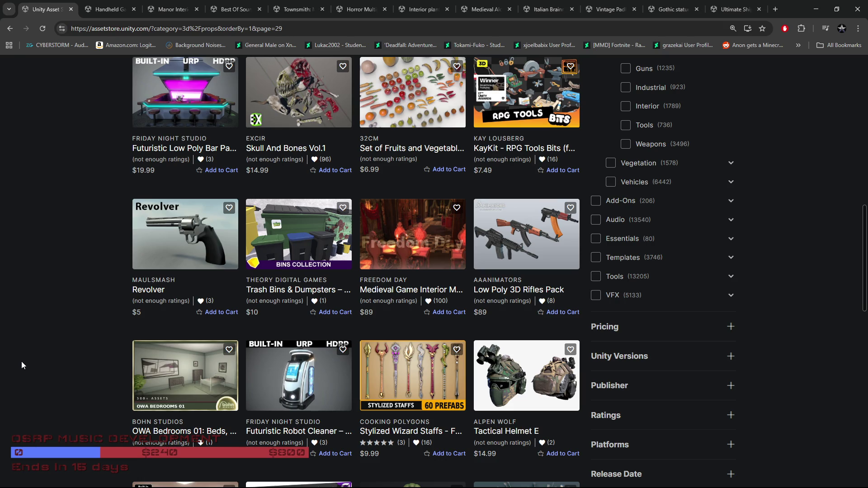
scroll(22, 362, down, 4)
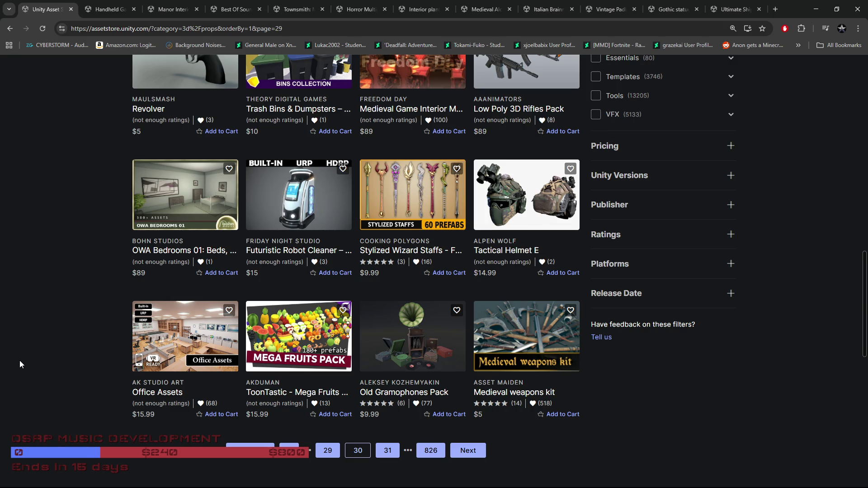
scroll(20, 360, down, 2)
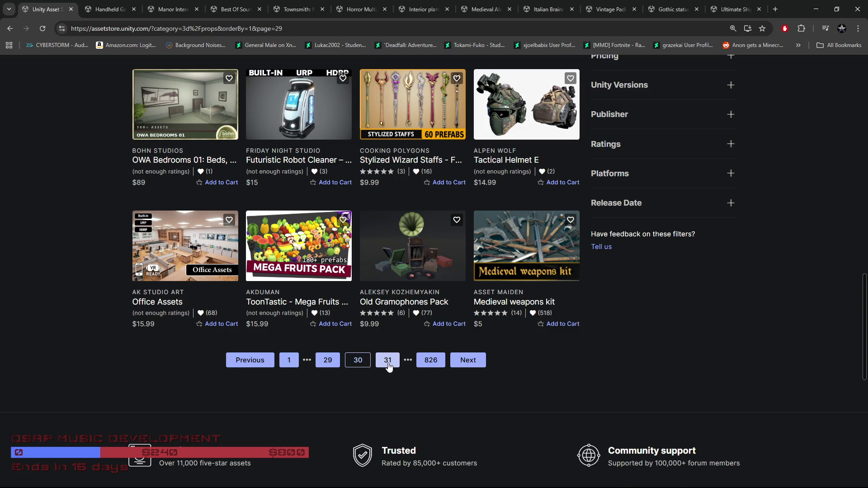
Load page 31 (721–744) and open the Ultimate Modular Houses & Buildings Bundle in its own tab.
click(387, 362)
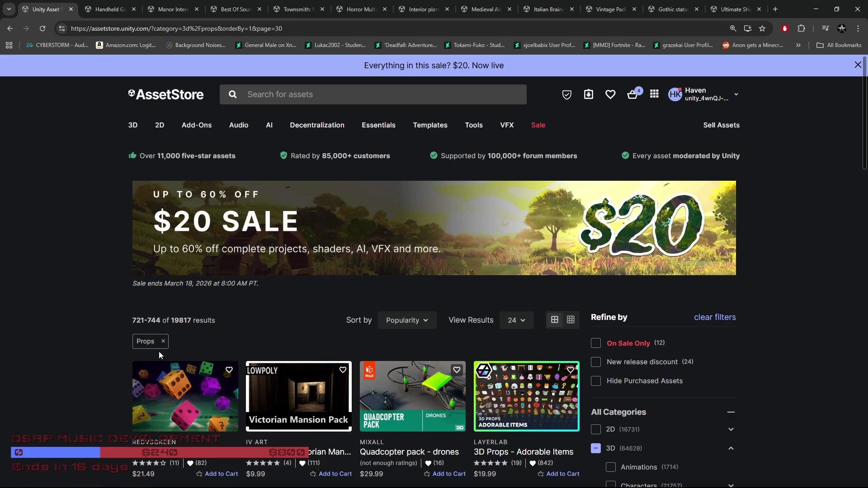
scroll(159, 351, down, 5)
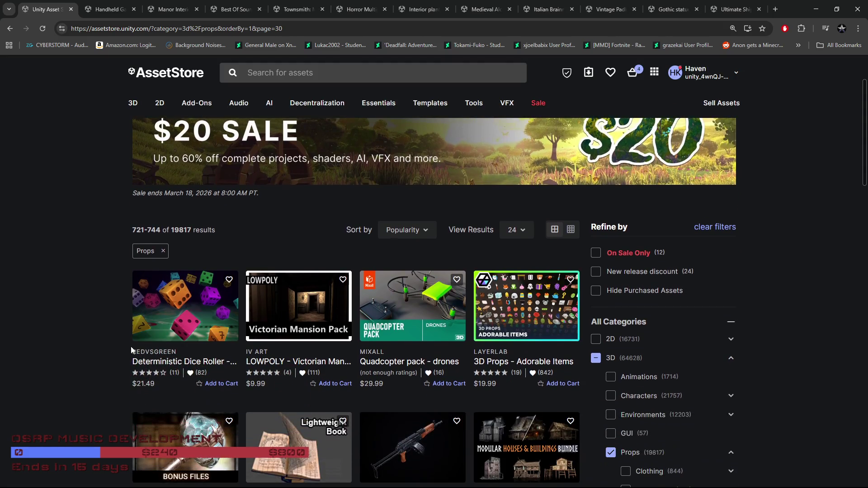
scroll(92, 321, down, 3)
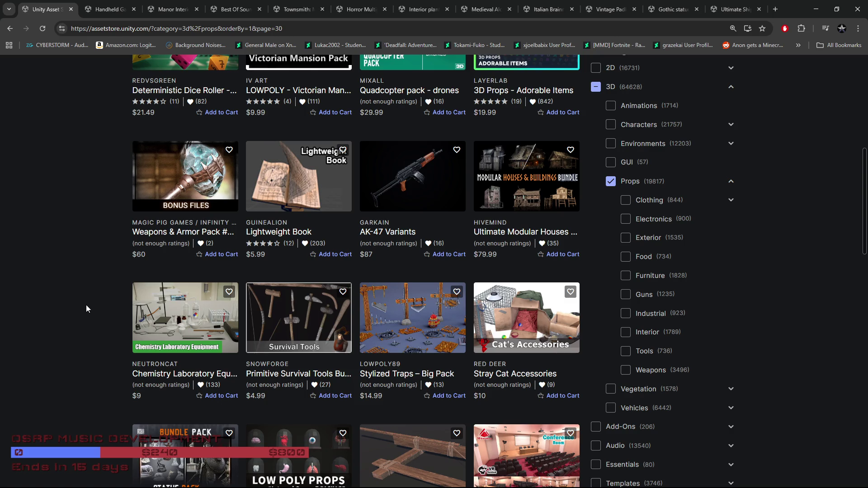
mouse_move(502, 241)
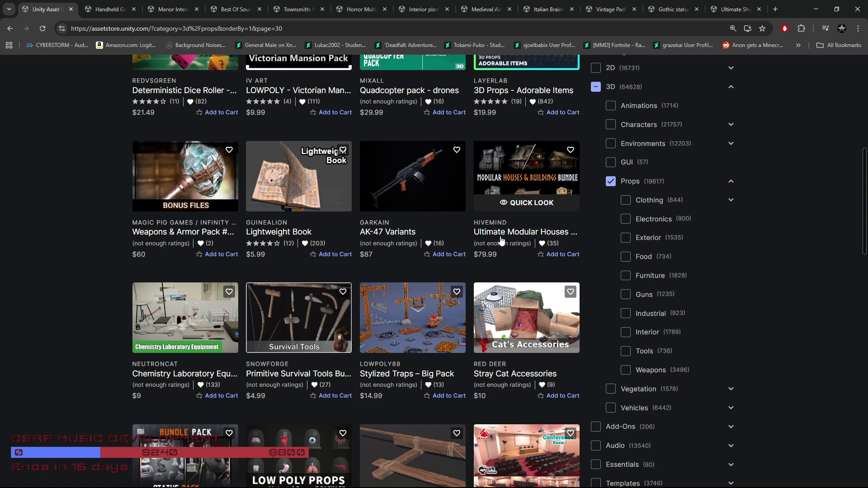
middle_click(522, 202)
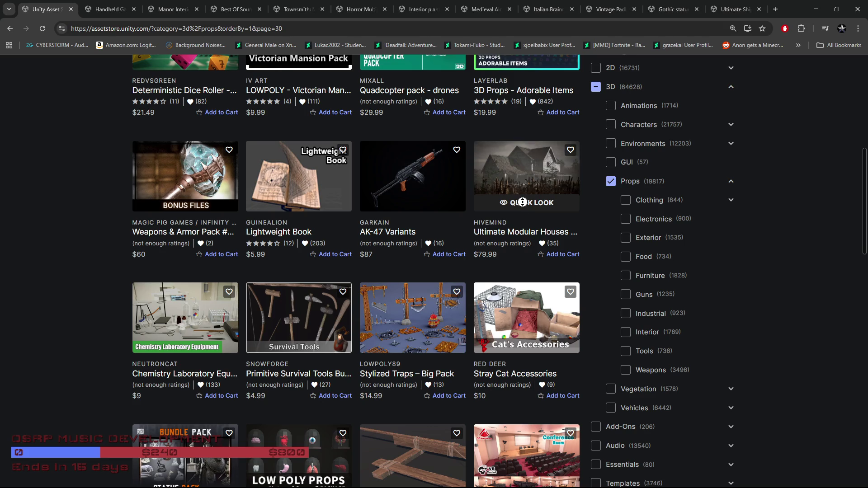
scroll(523, 201, up, 1)
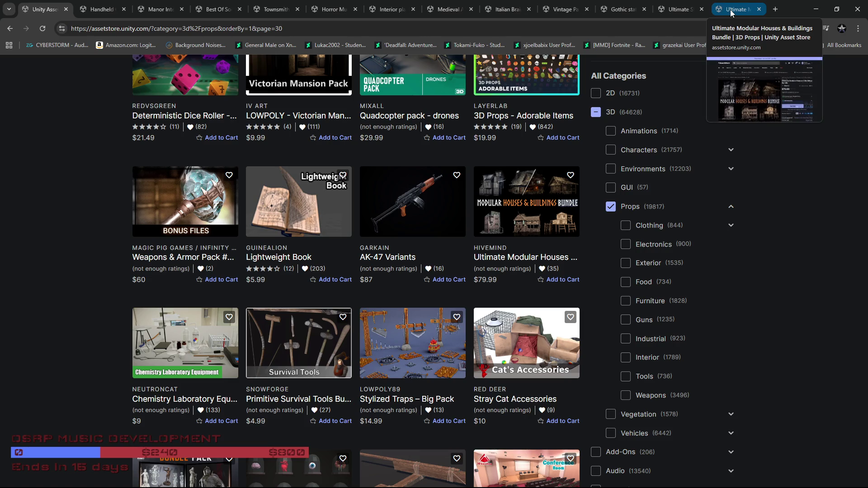
click(731, 9)
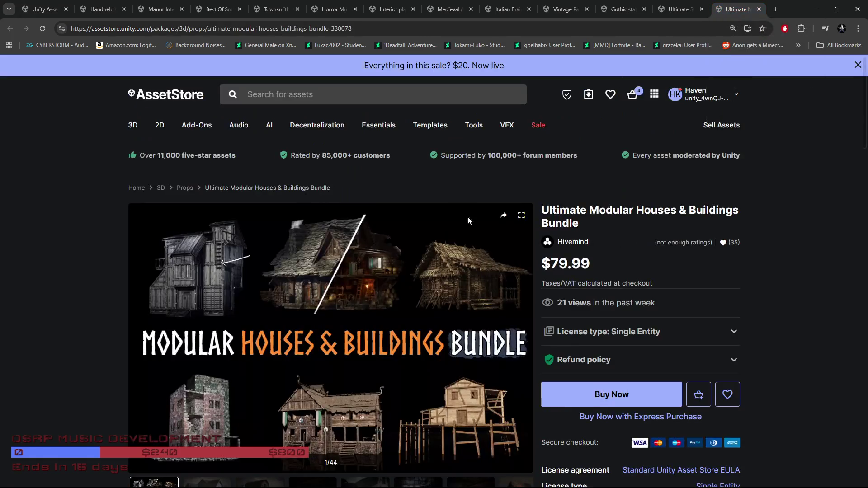
Step through the bundle's preview images from the barn picture to the shields and torches image.
scroll(501, 384, down, 3)
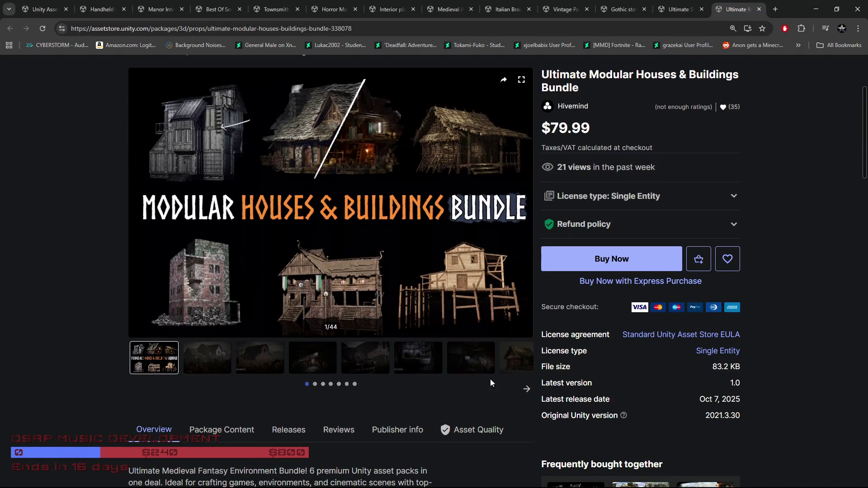
click(281, 358)
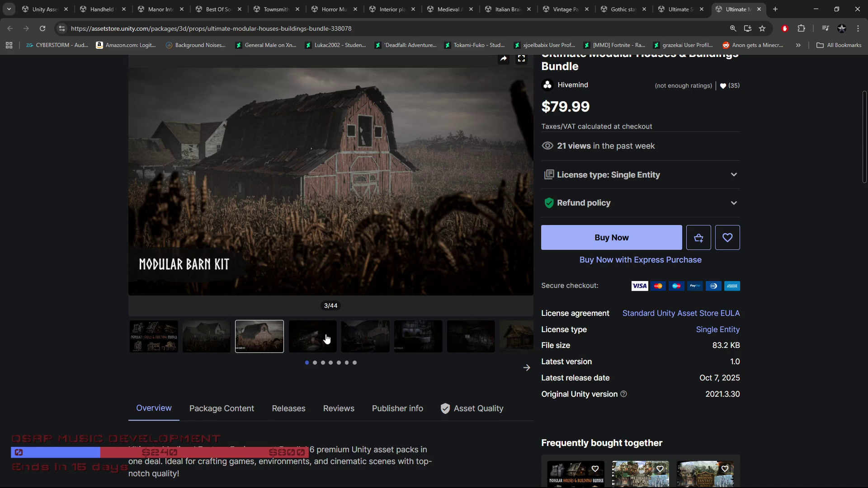
click(376, 334)
click(427, 350)
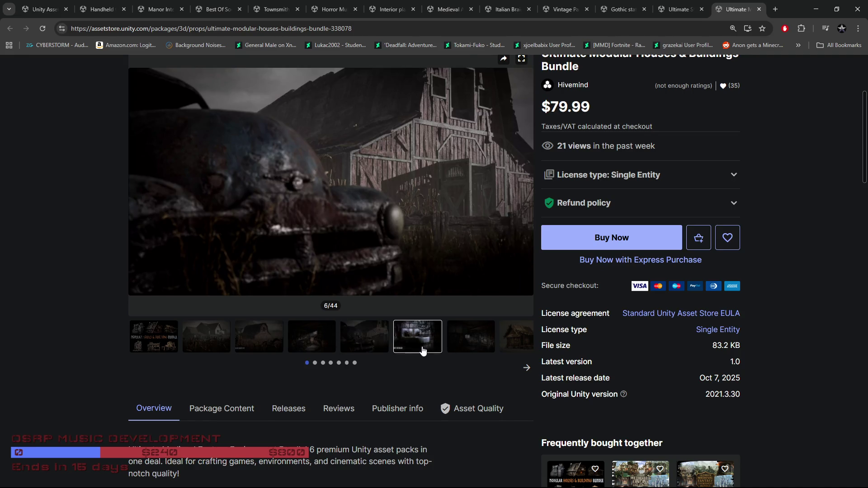
click(526, 368)
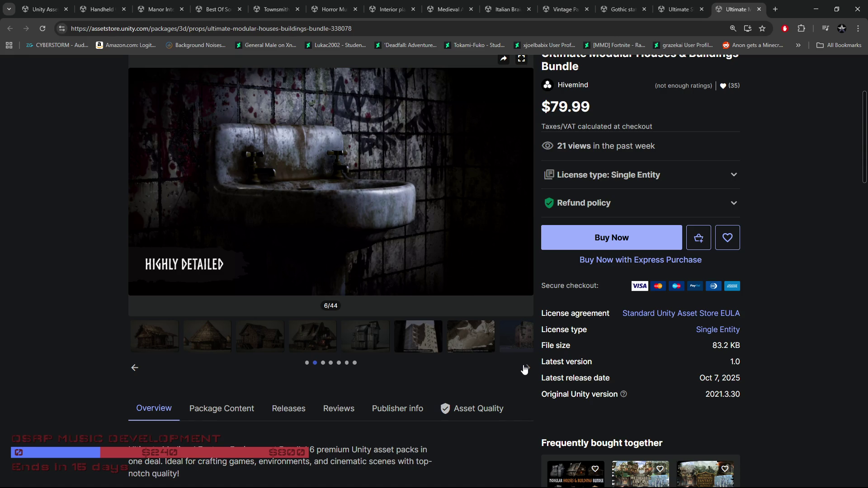
click(525, 369)
click(200, 346)
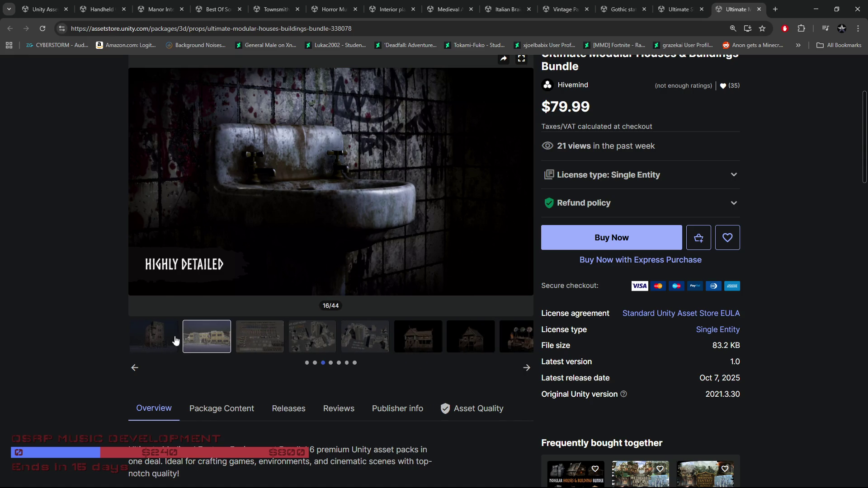
click(152, 336)
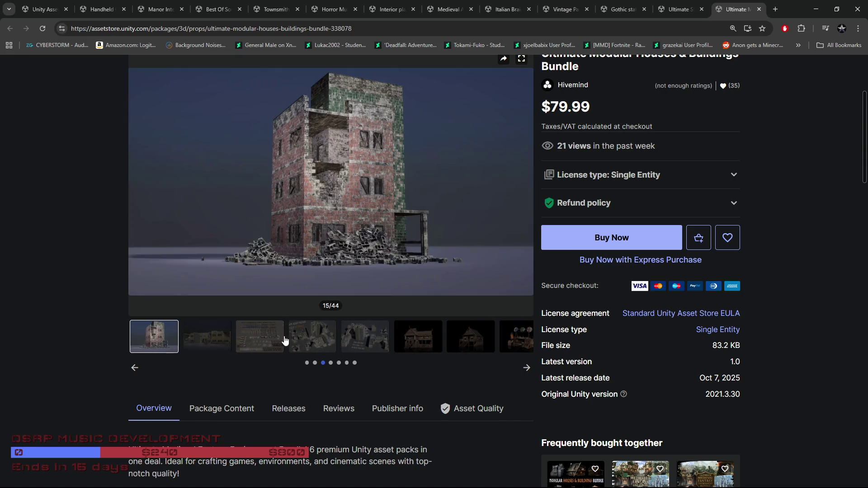
click(308, 341)
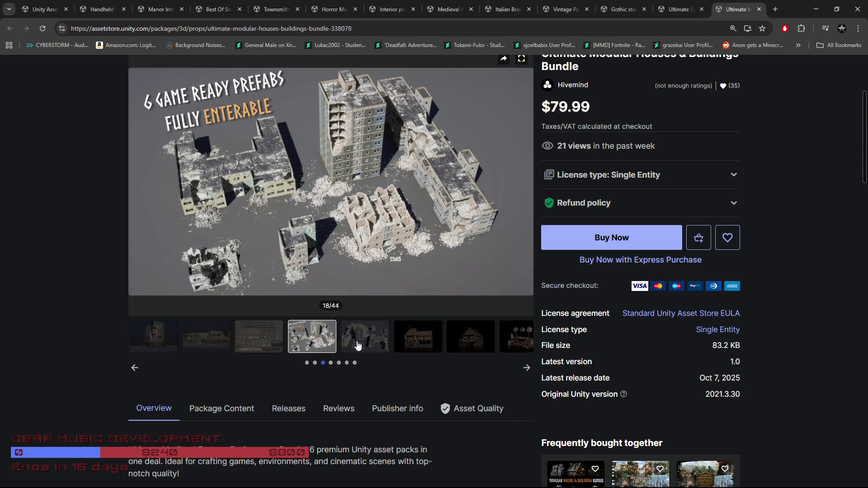
click(357, 346)
click(405, 346)
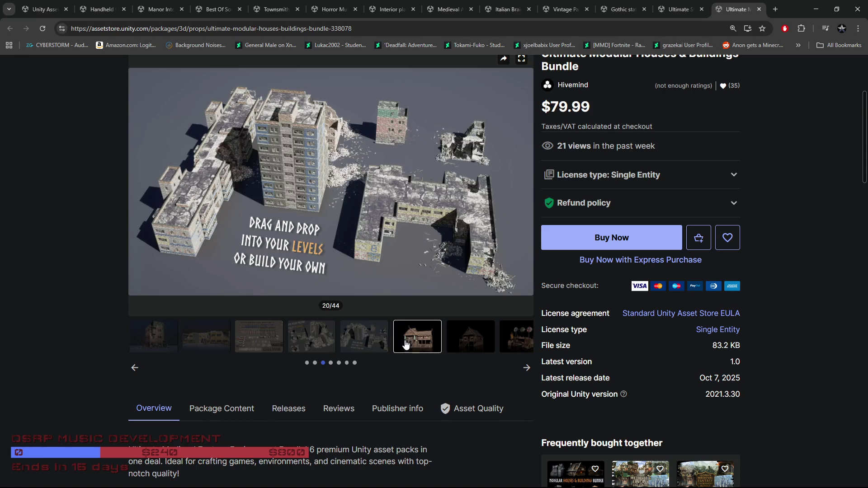
click(475, 347)
click(514, 349)
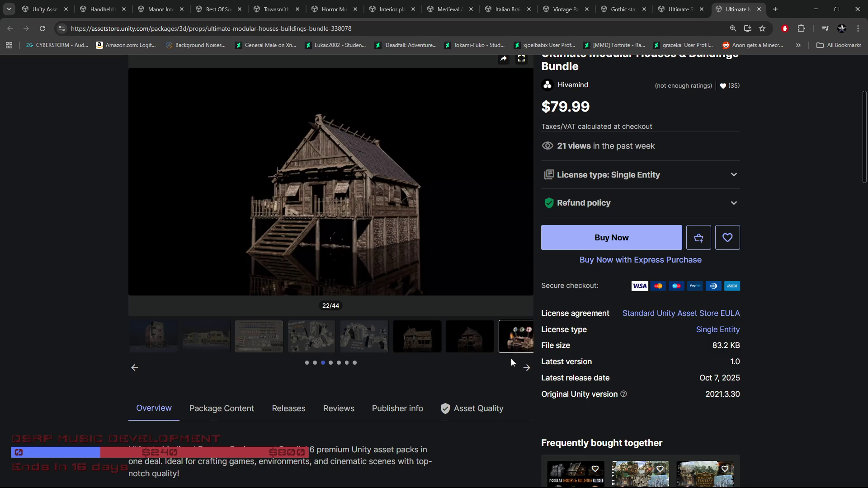
Continue through the gallery to image 34 of 44, the dark desk scene.
click(524, 368)
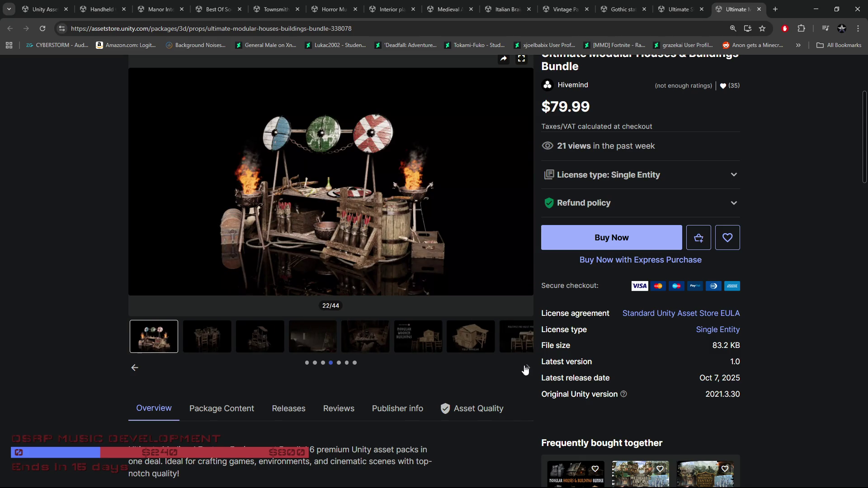
click(427, 347)
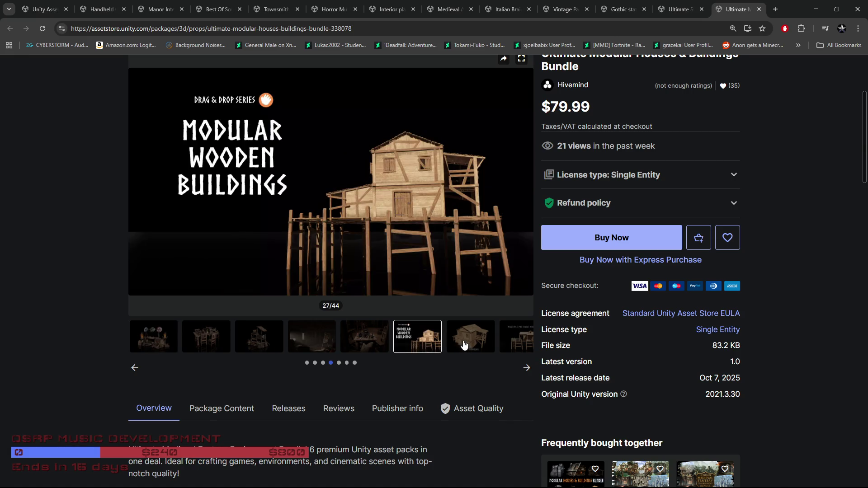
click(464, 345)
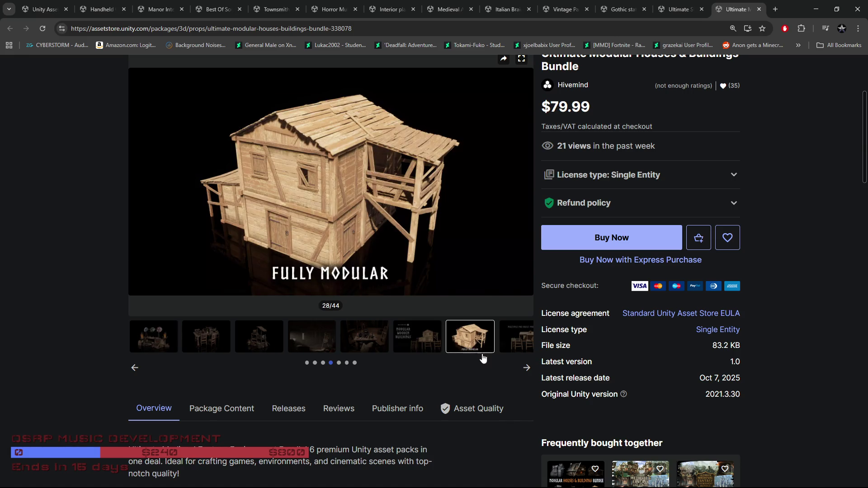
click(526, 368)
click(177, 338)
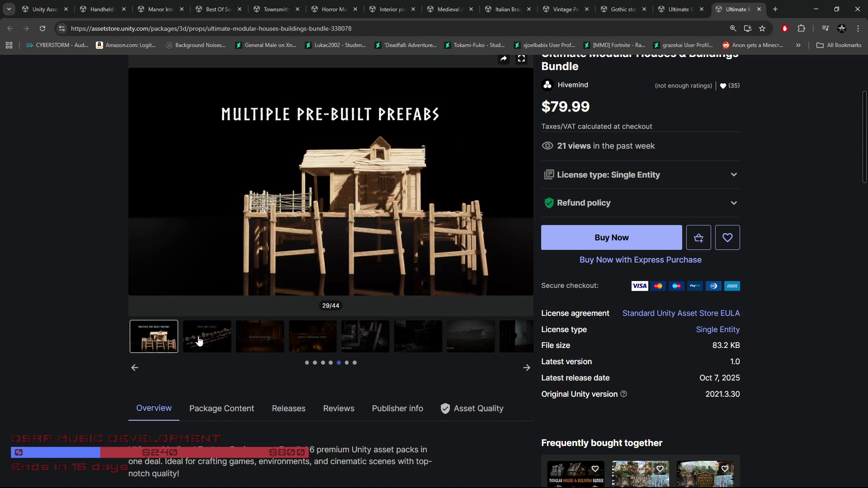
click(198, 341)
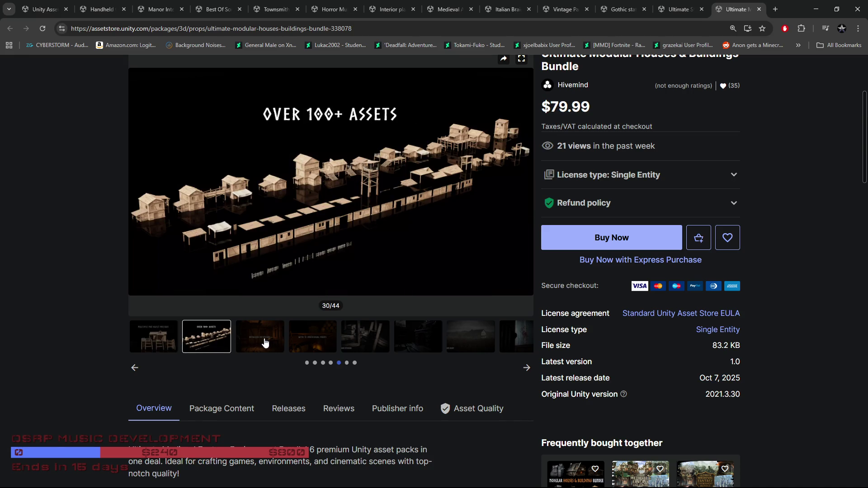
click(266, 343)
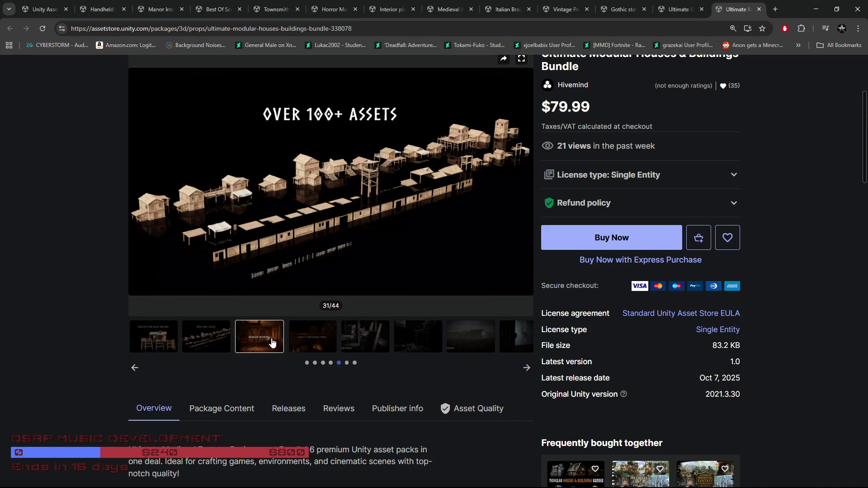
click(310, 341)
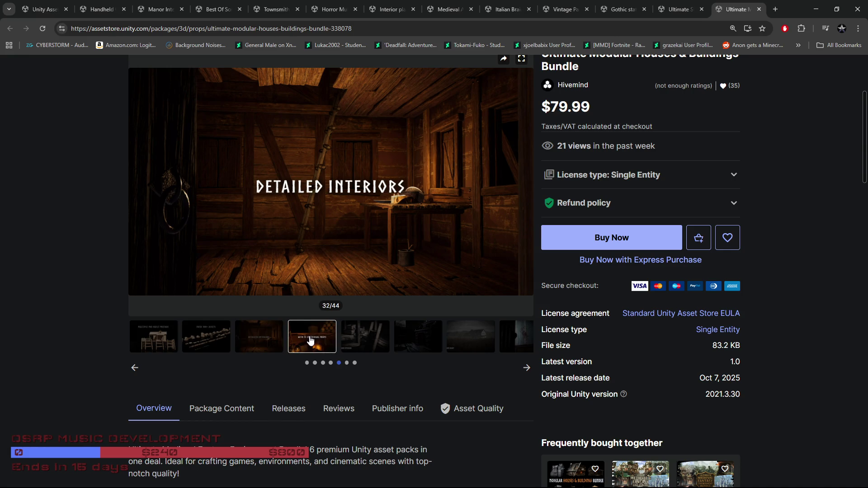
click(362, 345)
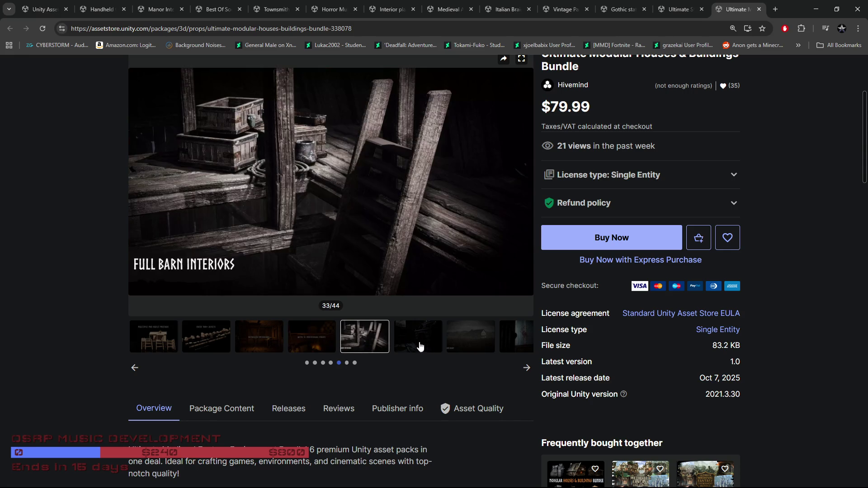
click(433, 346)
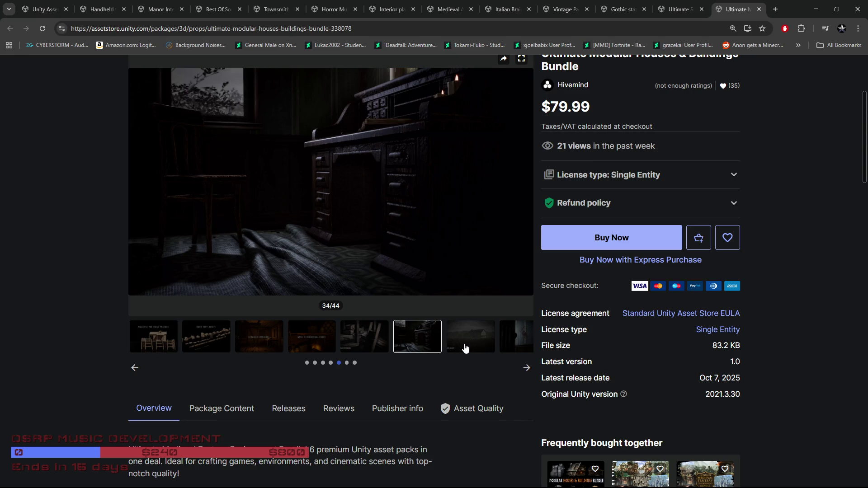
scroll(438, 351, down, 2)
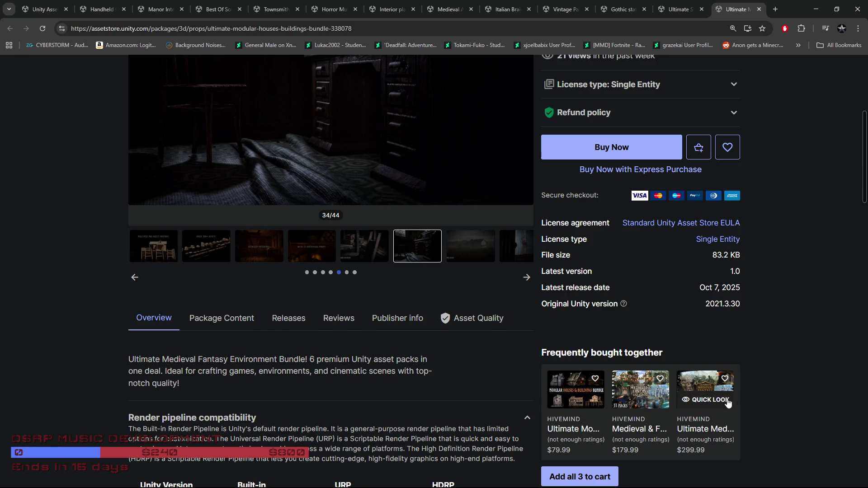
Scroll to the bundle's Description and open the Modular Wooden Buildings pack in a new tab.
scroll(757, 402, down, 7)
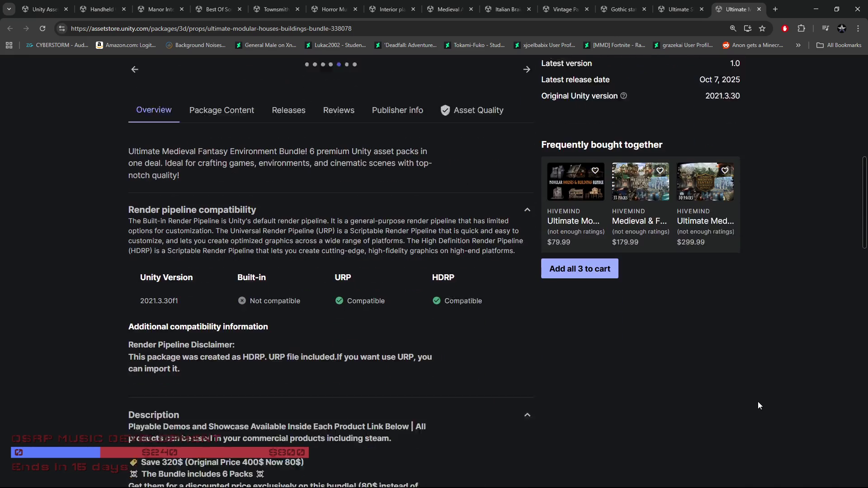
scroll(457, 351, down, 1)
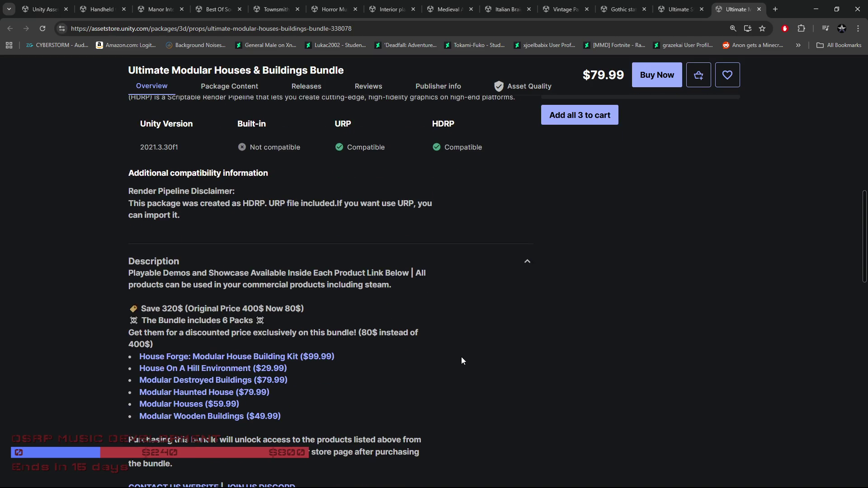
scroll(461, 357, down, 3)
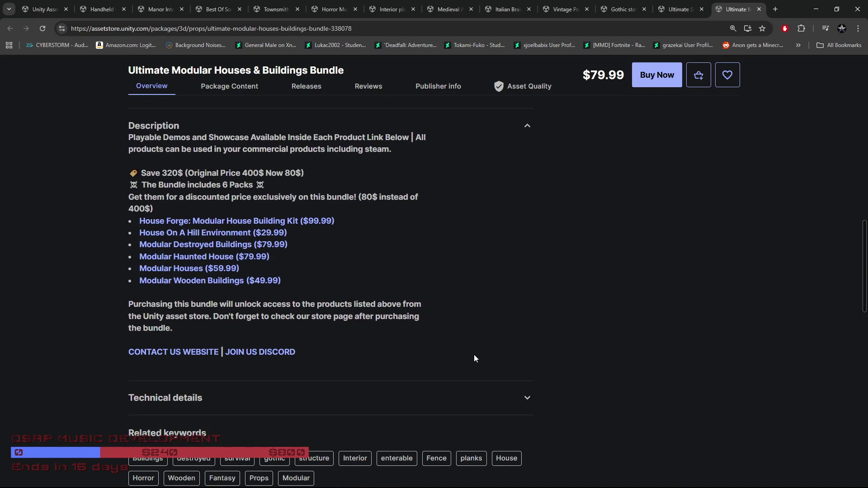
click(186, 280)
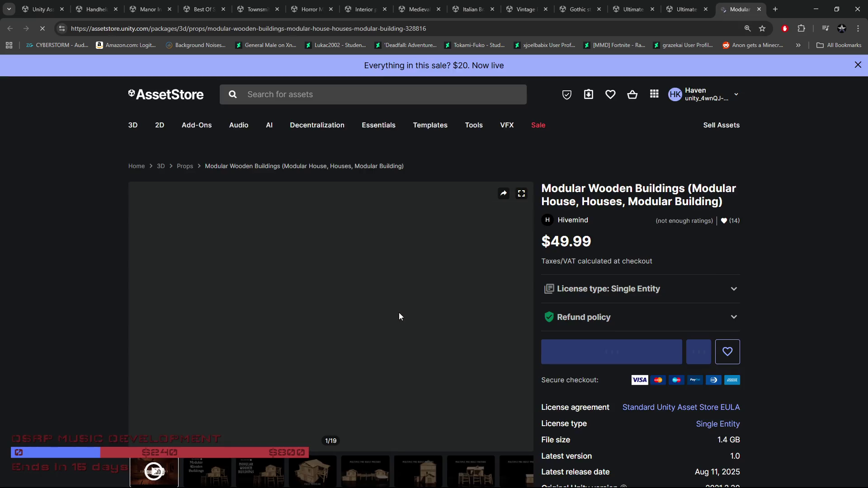
Scroll around the Modular Wooden Buildings ($49.99) product page while its showcase video plays.
scroll(400, 313, down, 4)
scroll(425, 388, down, 3)
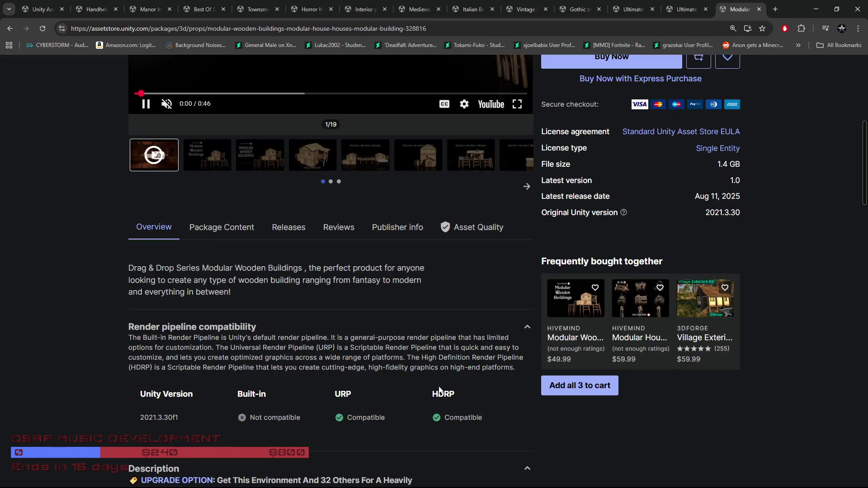
scroll(430, 389, up, 6)
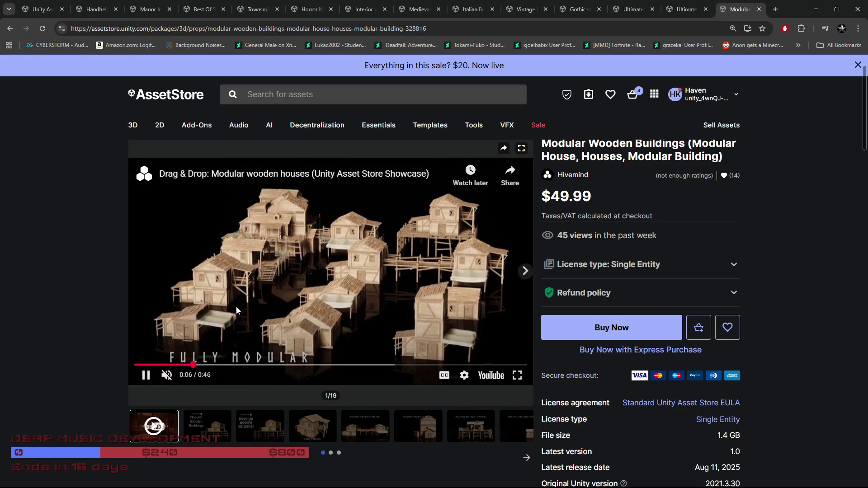
scroll(84, 367, down, 1)
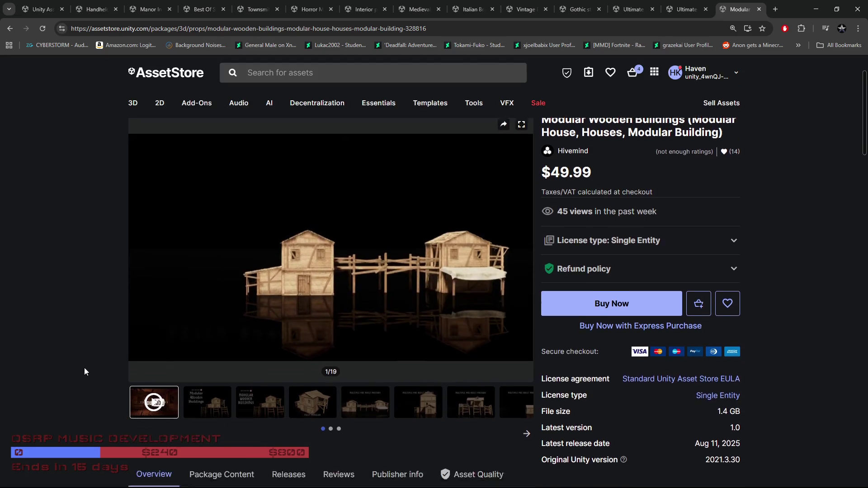
scroll(85, 343, up, 1)
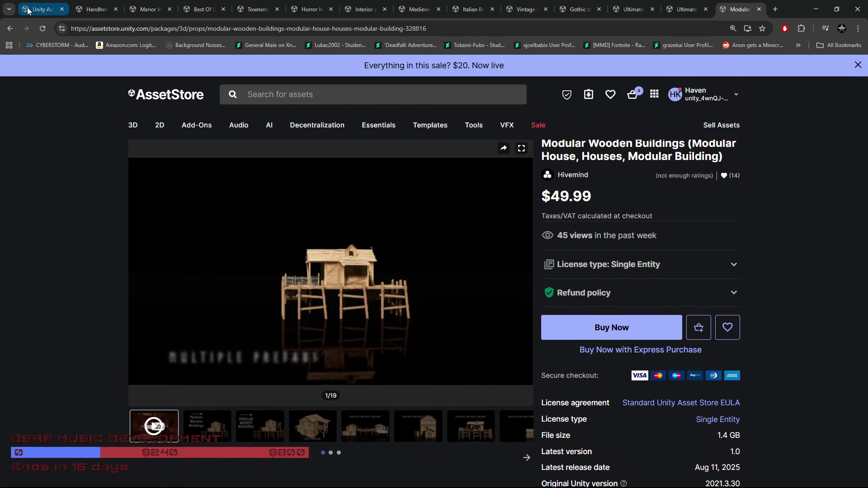
Return to the 3D Props listing tab and scroll page 31 down to its pagination bar.
click(29, 7)
scroll(109, 342, down, 2)
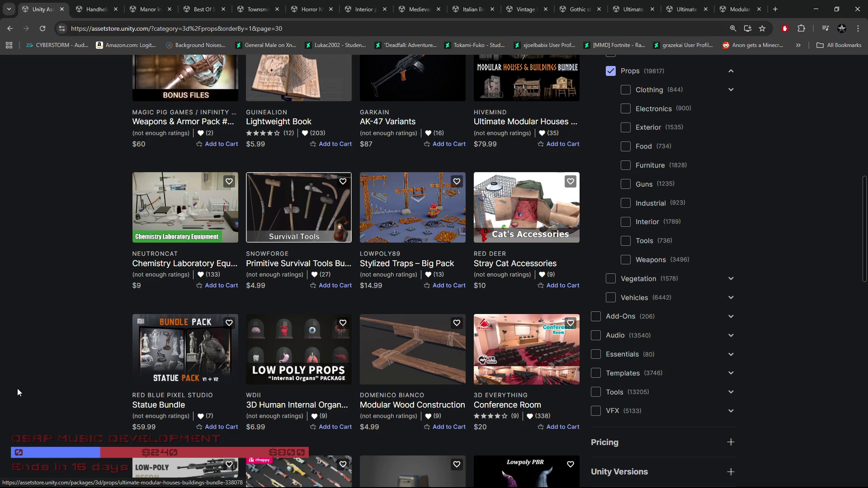
scroll(17, 389, down, 4)
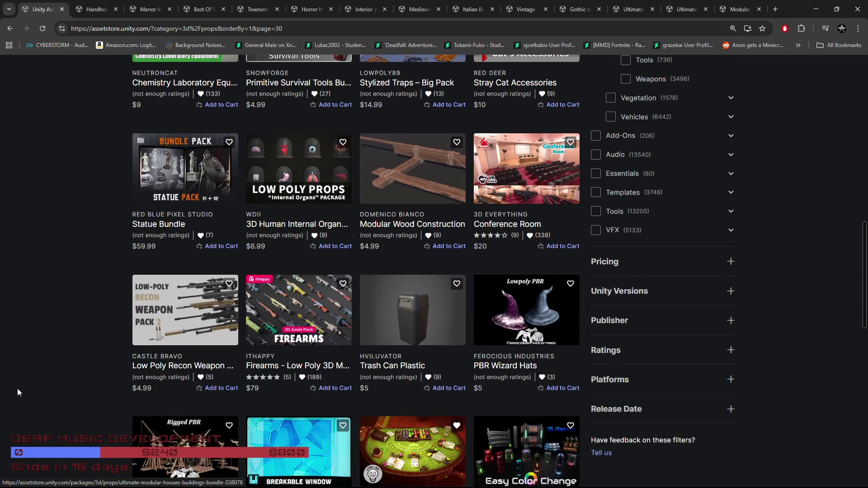
scroll(17, 389, down, 3)
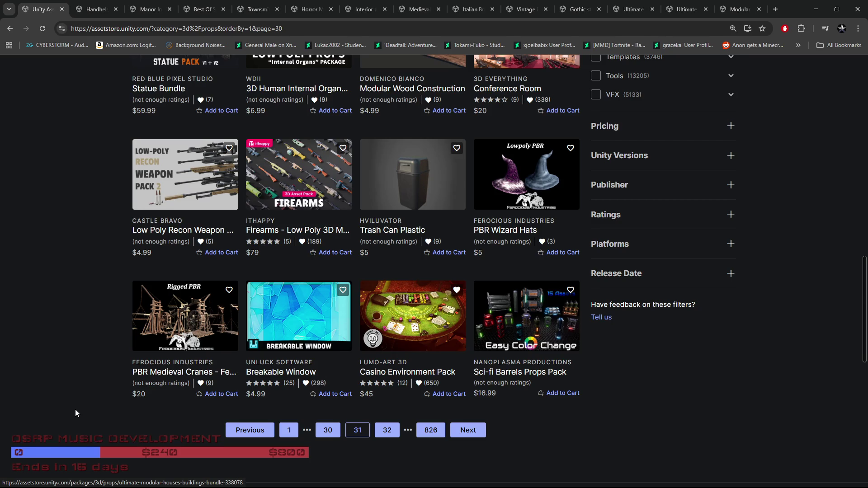
Scroll through the page-31 Props results and open Ancient Treasure / 46+ Assets in a background tab.
click(387, 433)
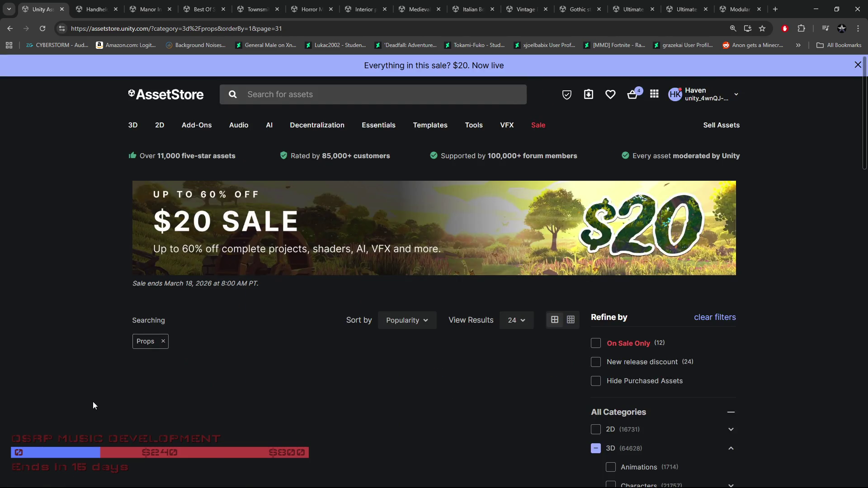
scroll(34, 397, down, 3)
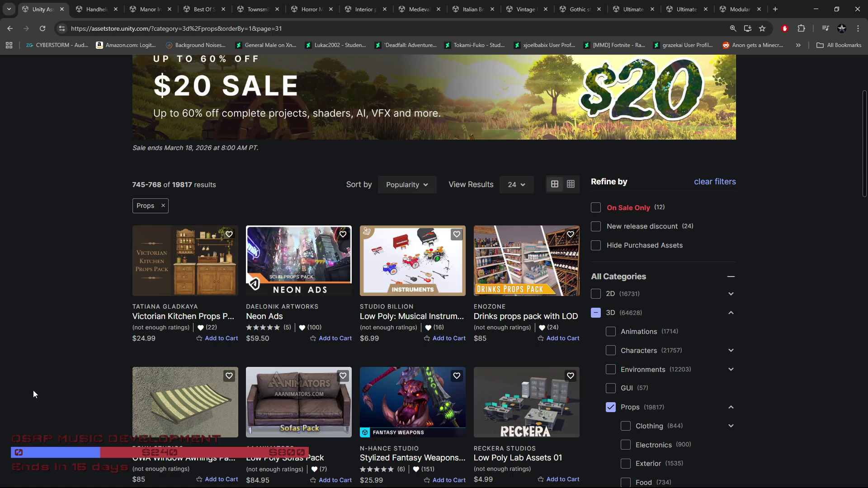
scroll(32, 389, down, 5)
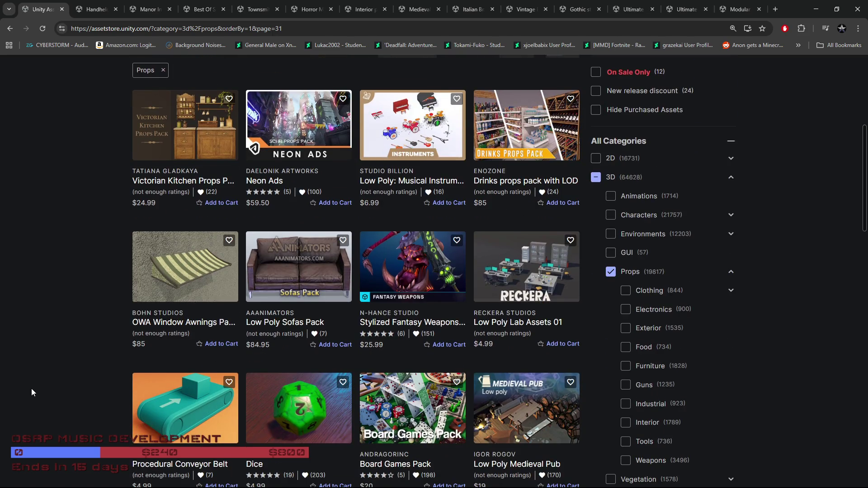
scroll(38, 386, down, 4)
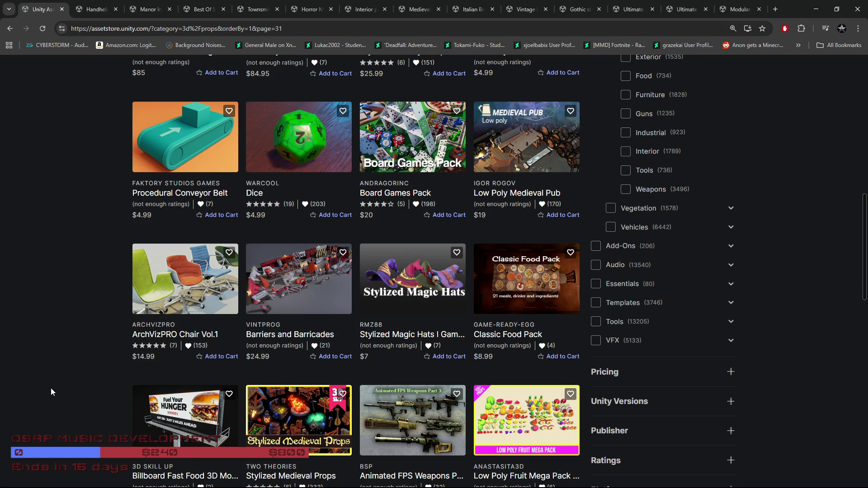
scroll(50, 388, down, 4)
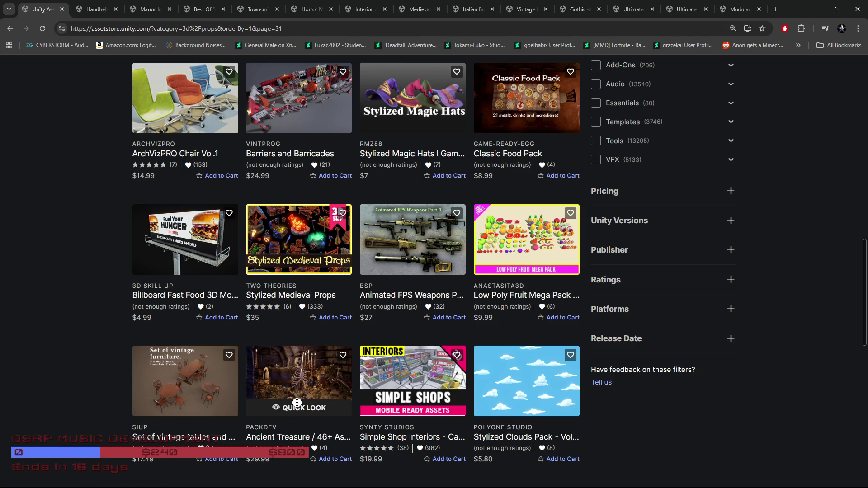
middle_click(308, 389)
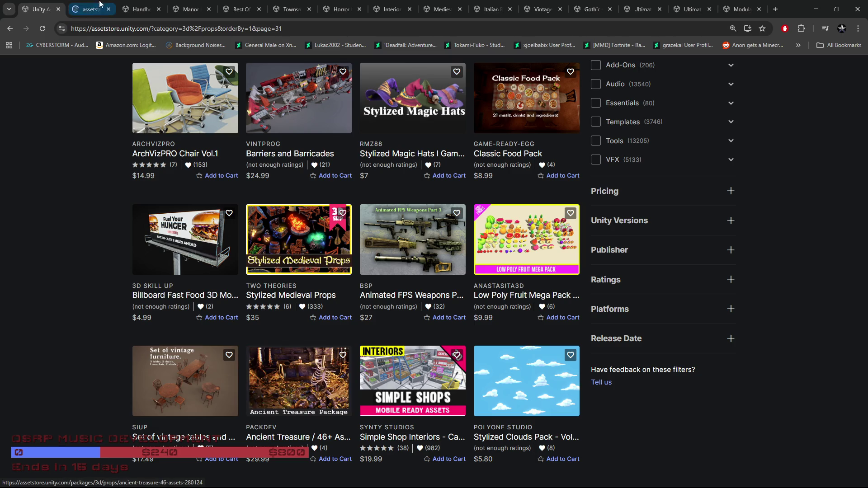
click(100, 6)
scroll(228, 365, down, 2)
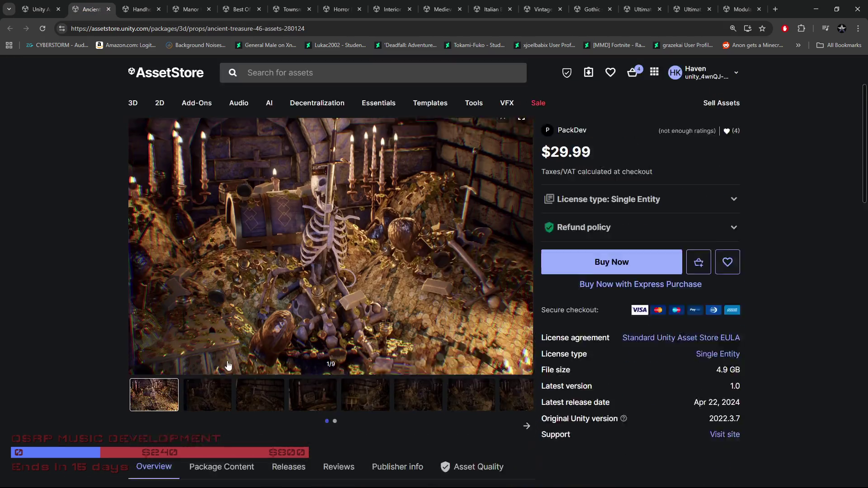
scroll(228, 366, down, 1)
click(525, 204)
click(525, 204)
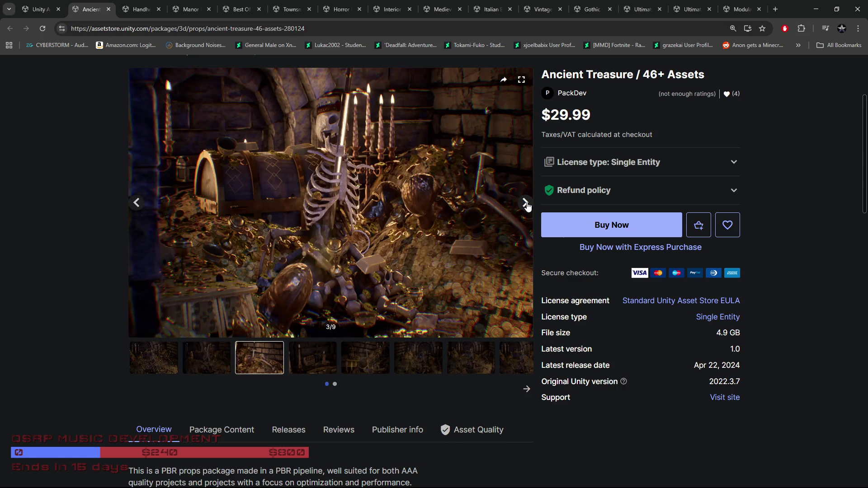
click(525, 203)
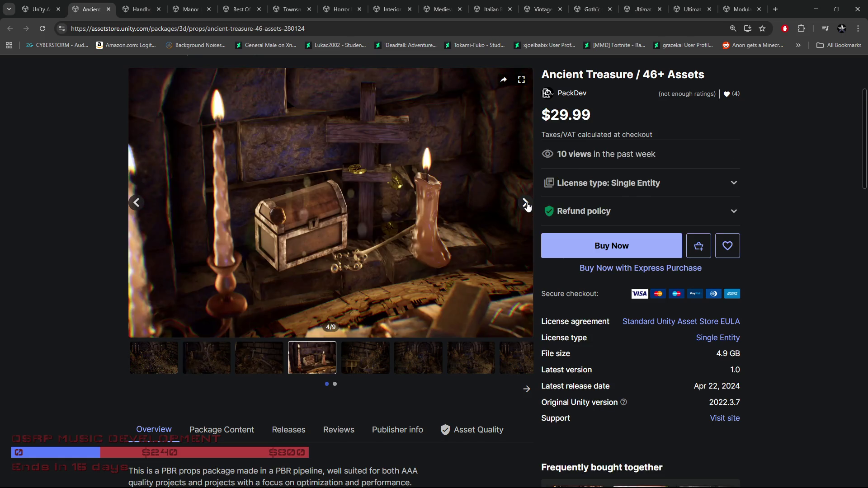
click(526, 203)
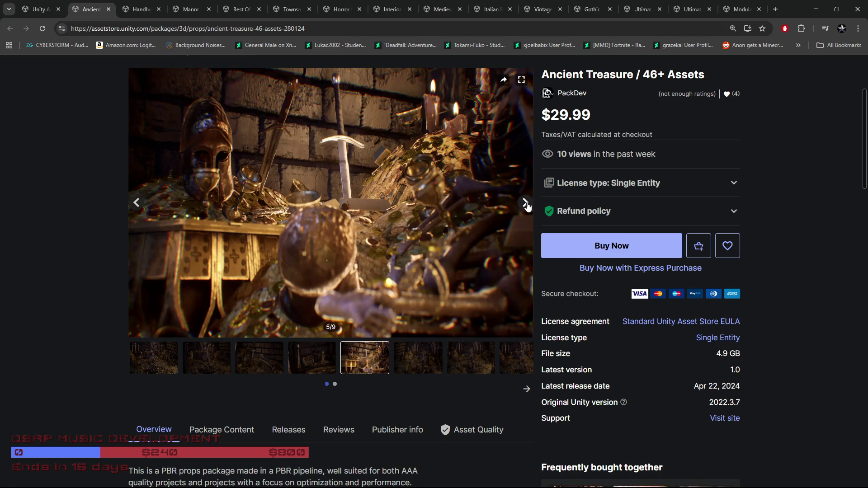
click(526, 203)
click(526, 204)
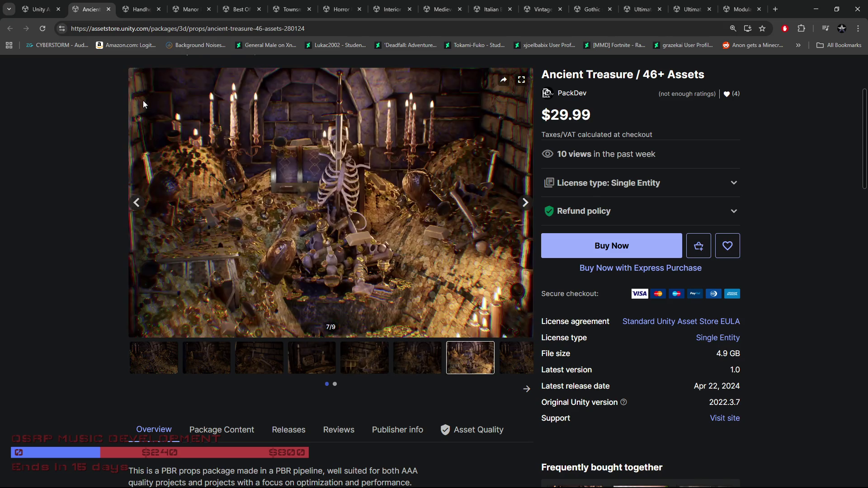
click(40, 9)
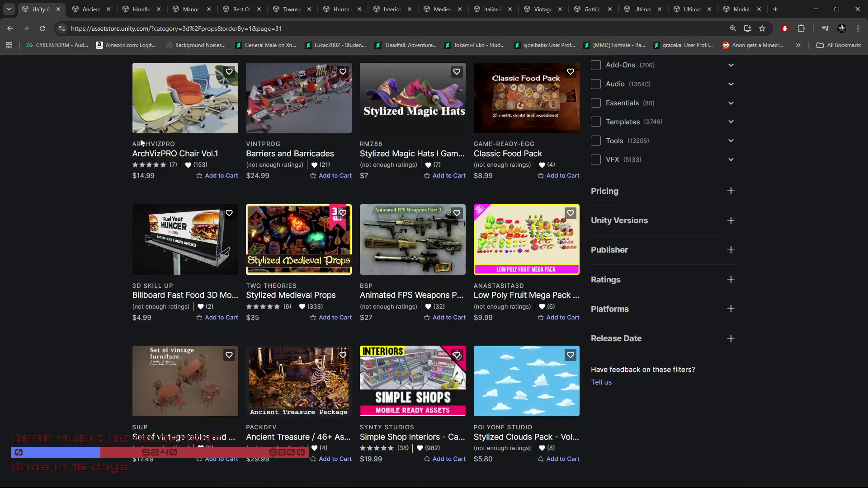
click(387, 314)
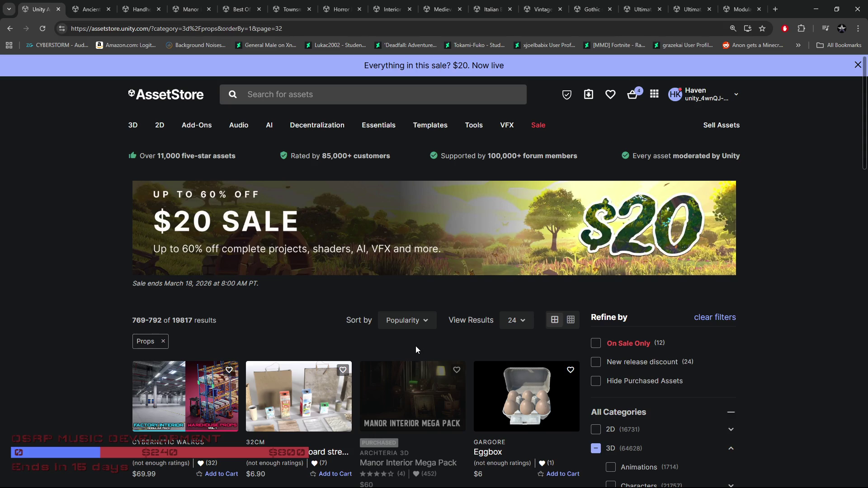
Scroll through page 32 of the Props results and open Kitchen tableware in a new tab.
scroll(436, 330, down, 3)
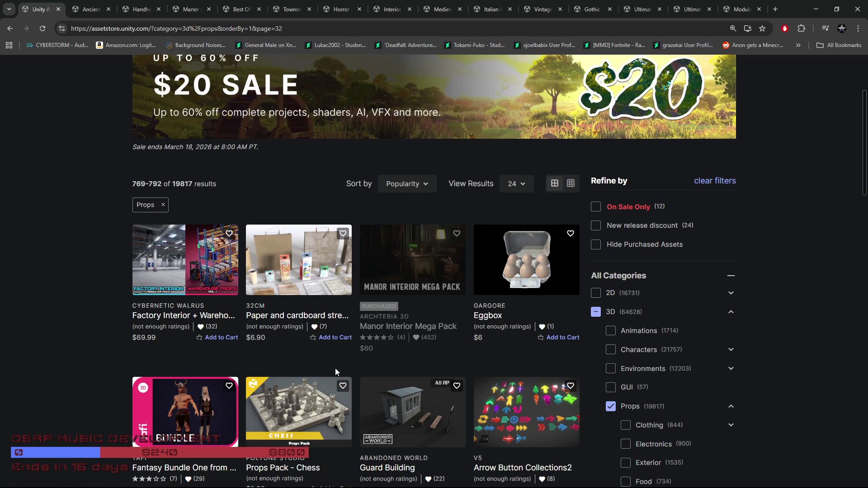
scroll(335, 368, down, 2)
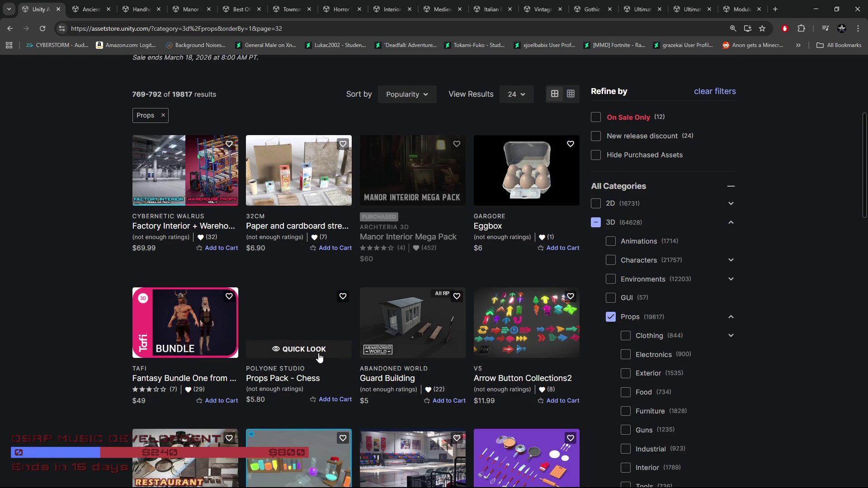
scroll(312, 354, down, 2)
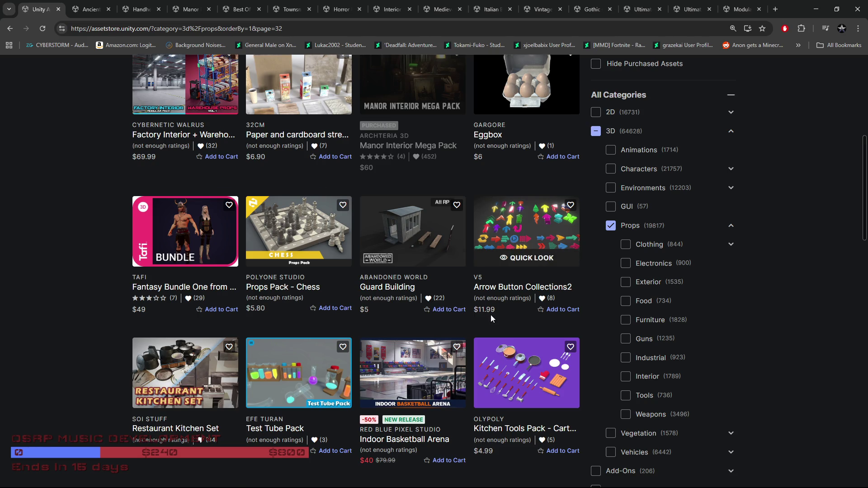
scroll(482, 318, down, 2)
scroll(482, 320, down, 1)
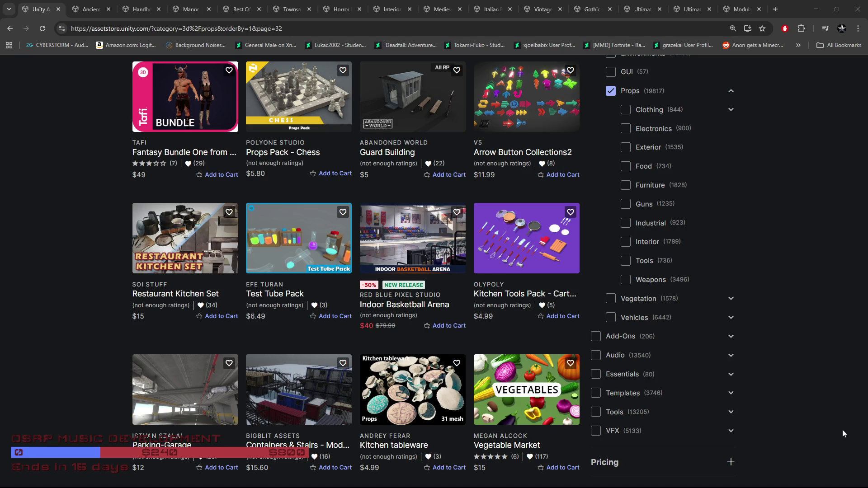
mouse_move(406, 425)
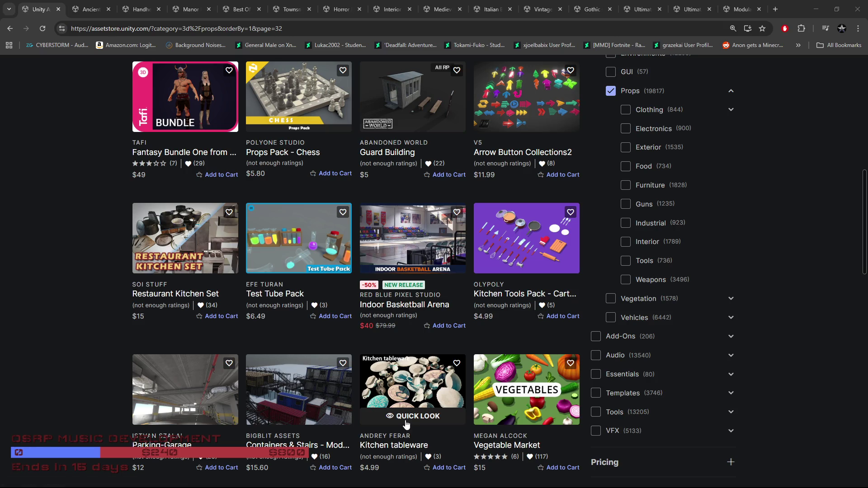
scroll(406, 413, up, 1)
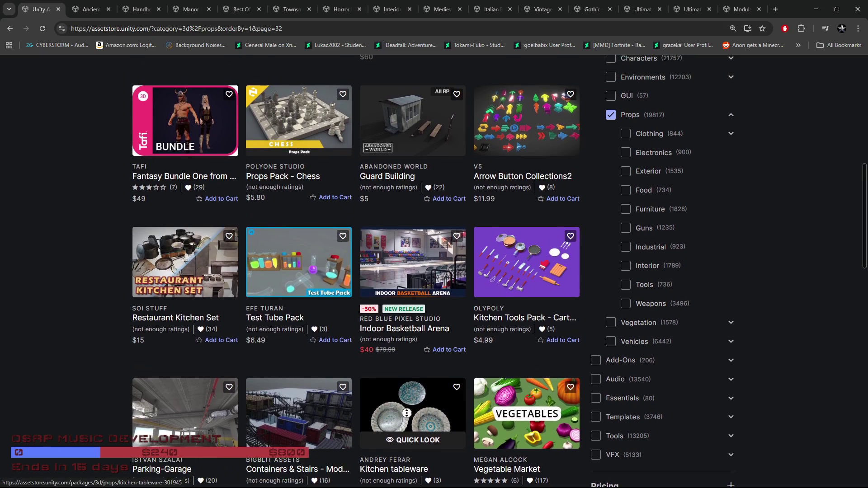
scroll(407, 413, down, 1)
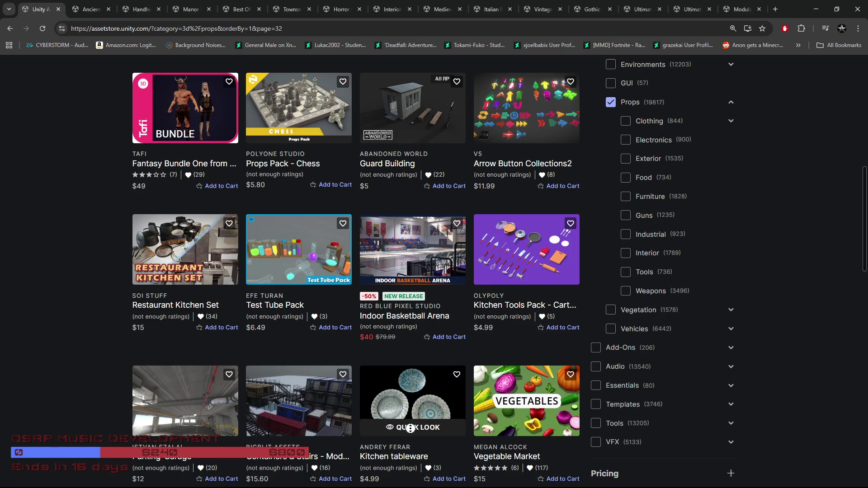
middle_click(405, 417)
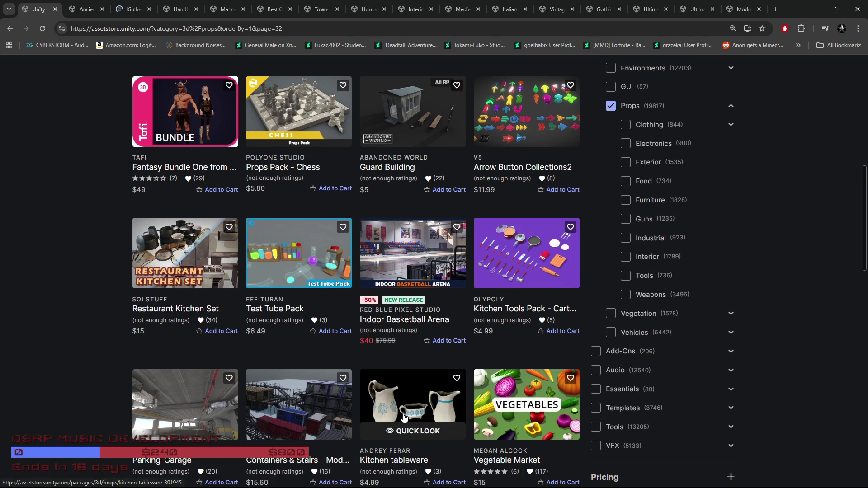
Scroll to the pagination bar and go to results page 33 (items 793–816).
scroll(404, 416, down, 3)
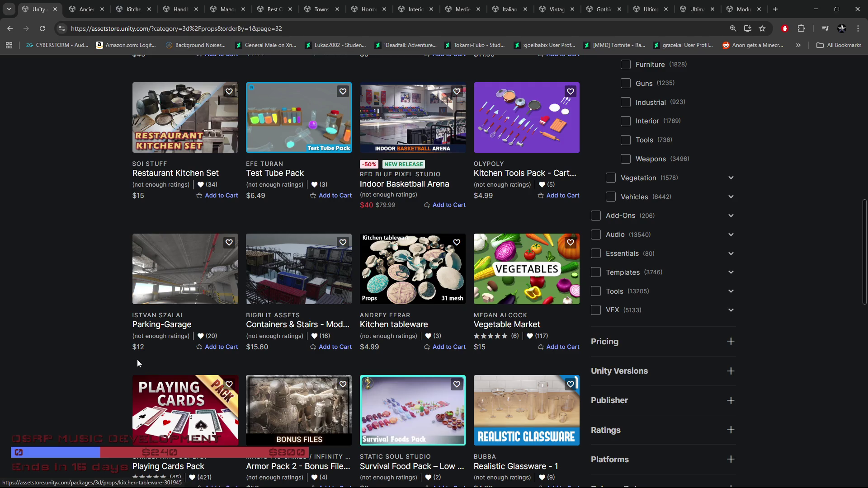
scroll(89, 335, down, 4)
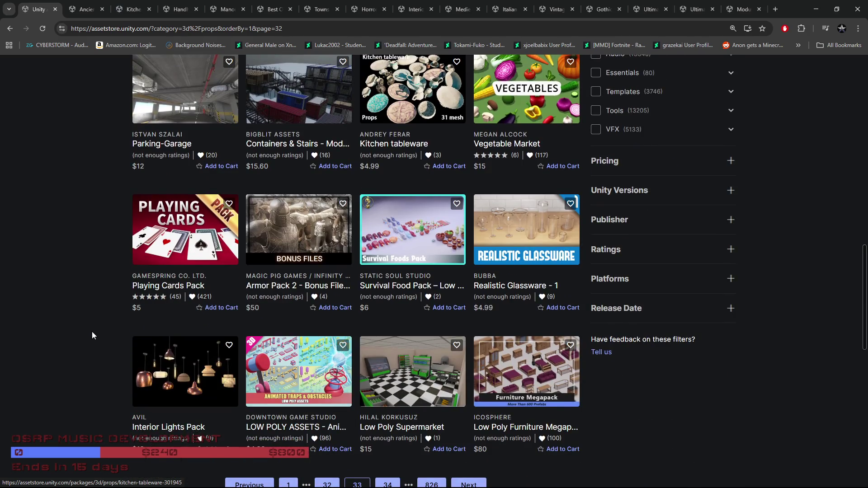
scroll(92, 335, down, 3)
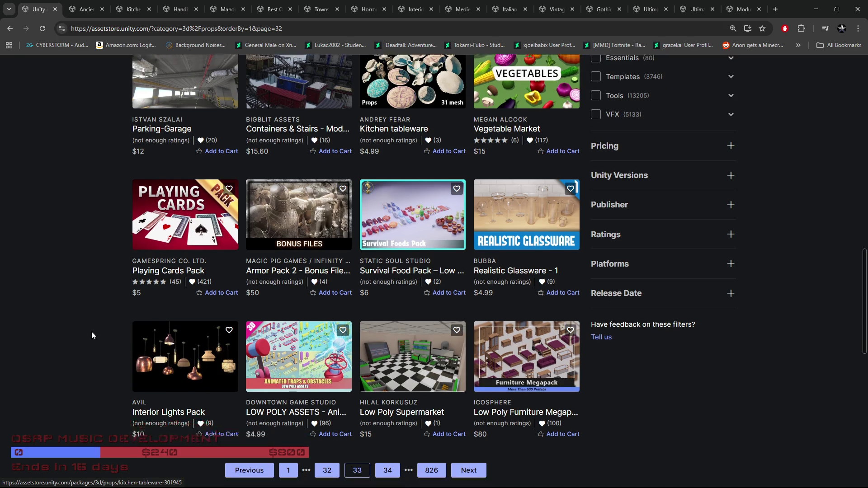
click(357, 350)
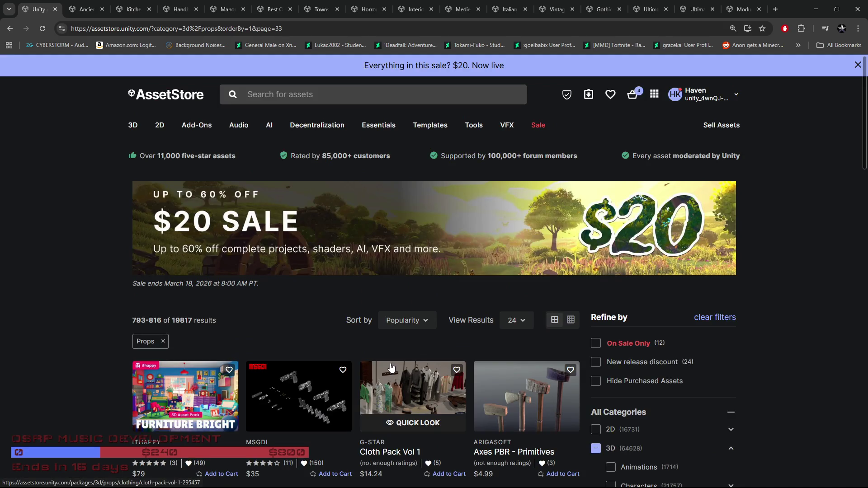
scroll(398, 348, down, 2)
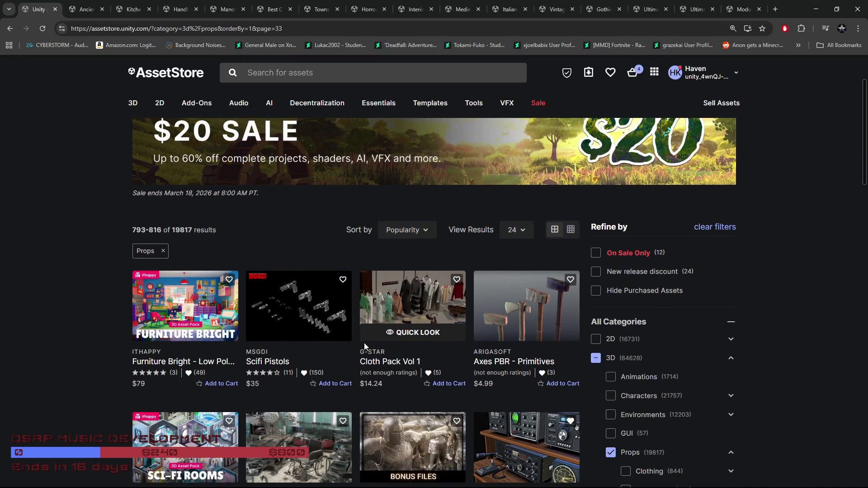
scroll(65, 374, down, 2)
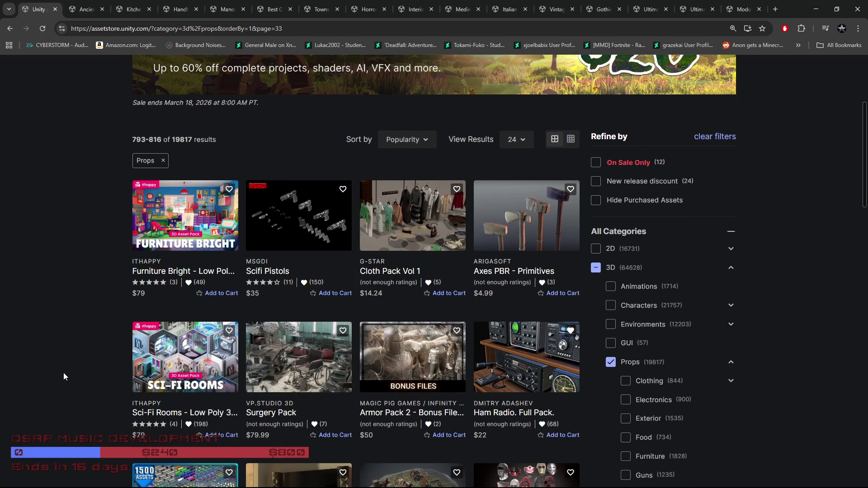
scroll(62, 371, down, 4)
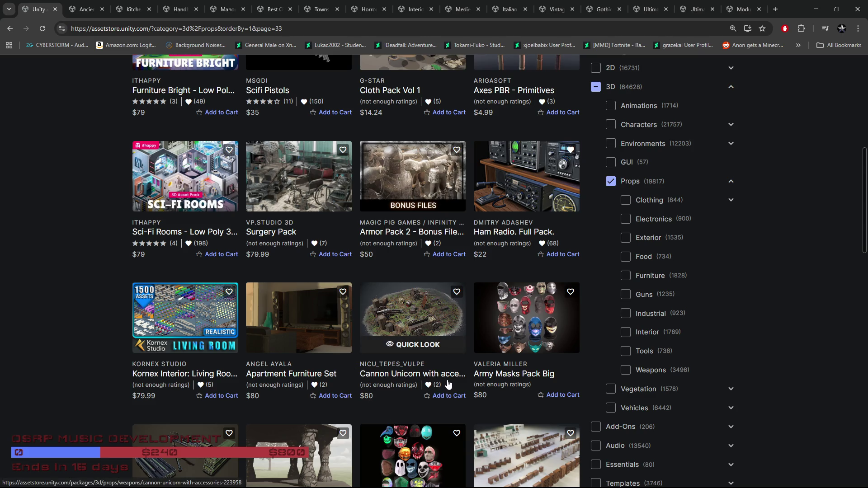
Open the Cannon Unicorn with accessories quick look and browse its gallery to image 10.
click(414, 347)
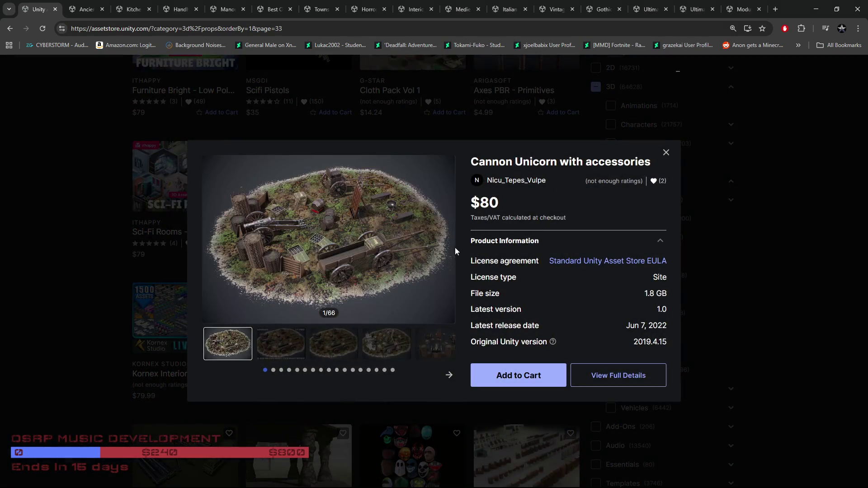
click(305, 349)
click(328, 350)
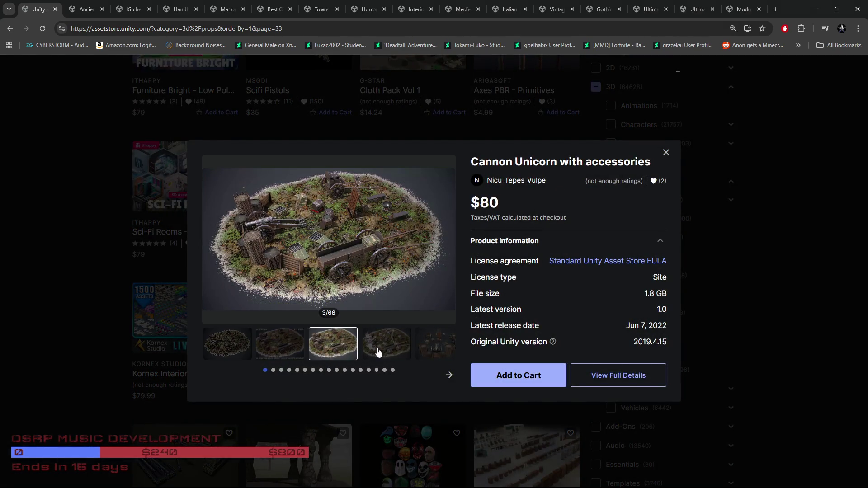
click(382, 353)
click(424, 357)
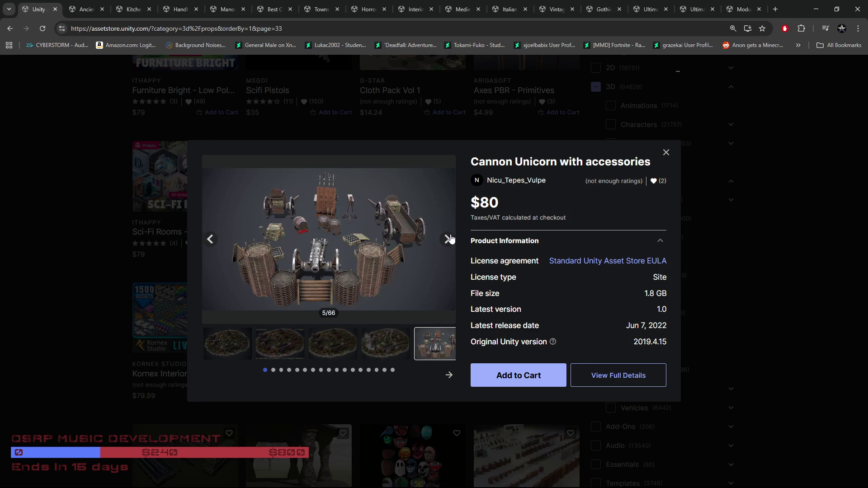
click(447, 238)
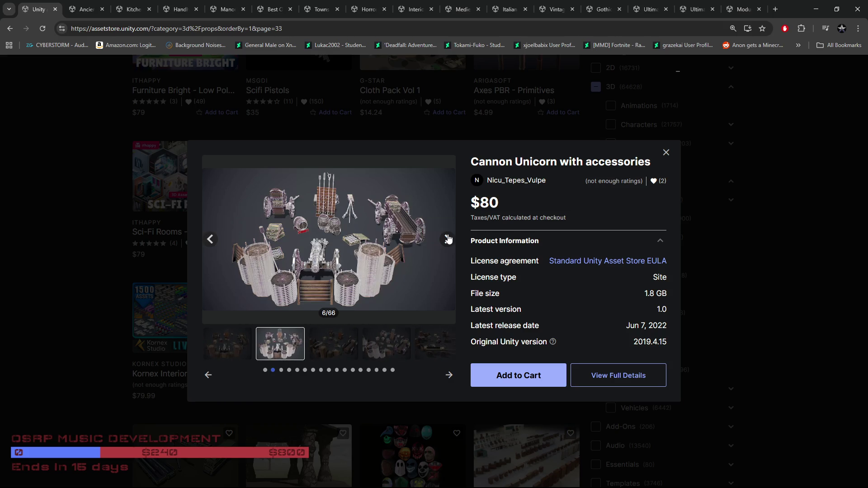
click(448, 239)
click(448, 239)
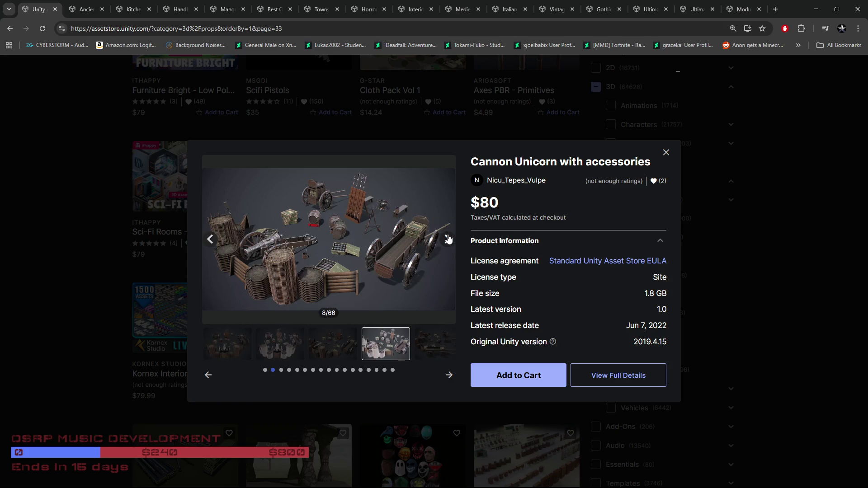
click(447, 238)
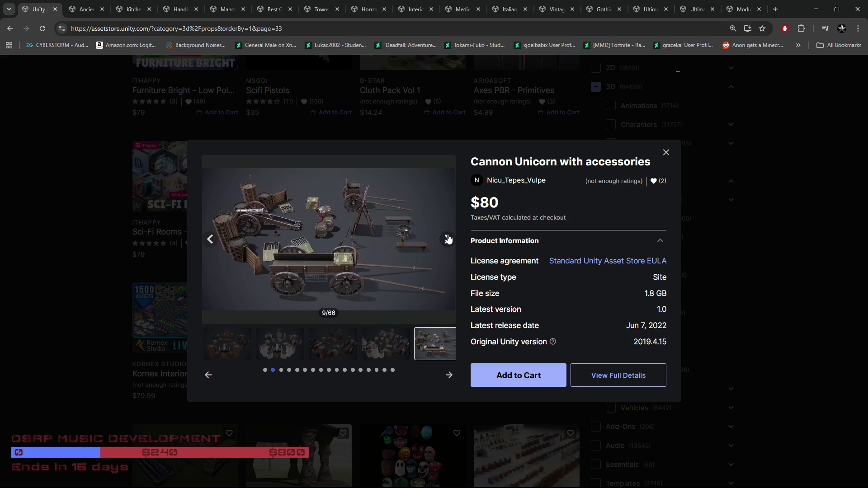
click(448, 238)
Browse on to gallery image 17 of 66, close the quick look, and start saving the pack to a list.
click(448, 239)
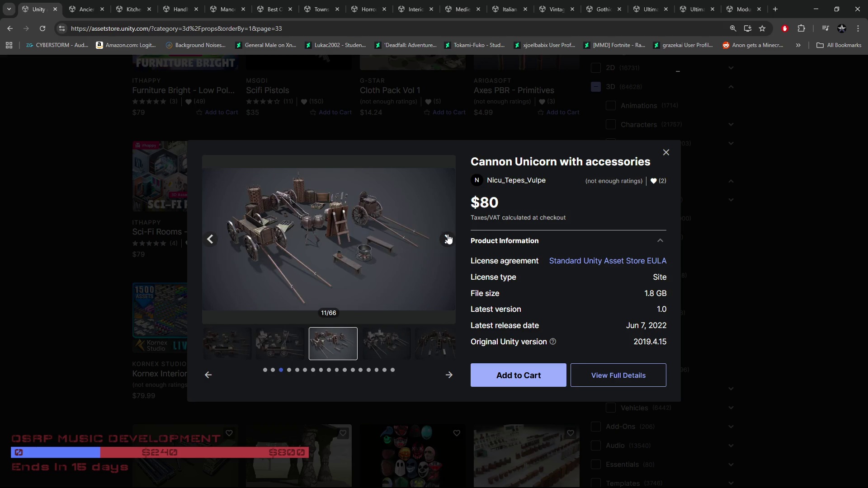
click(448, 239)
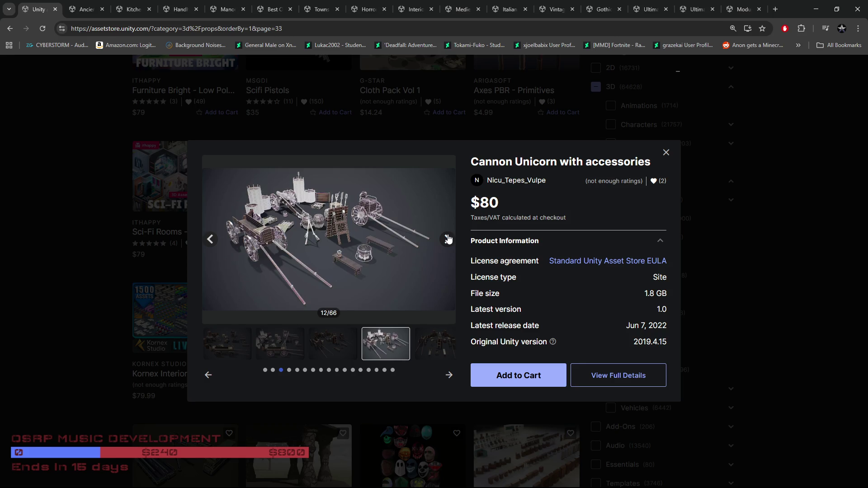
click(448, 239)
click(448, 238)
click(448, 238)
click(448, 239)
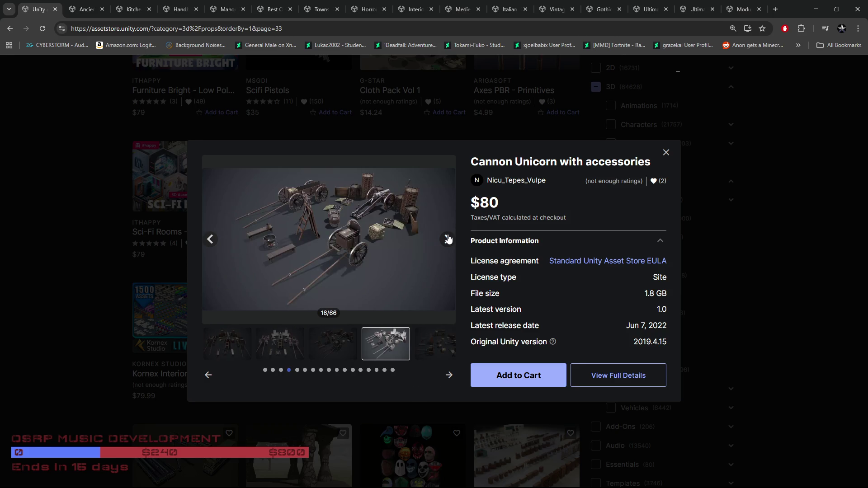
click(448, 239)
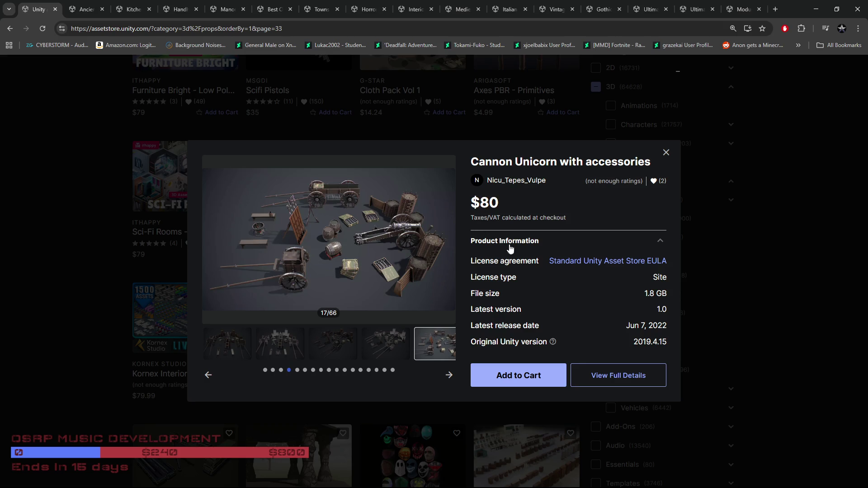
click(667, 153)
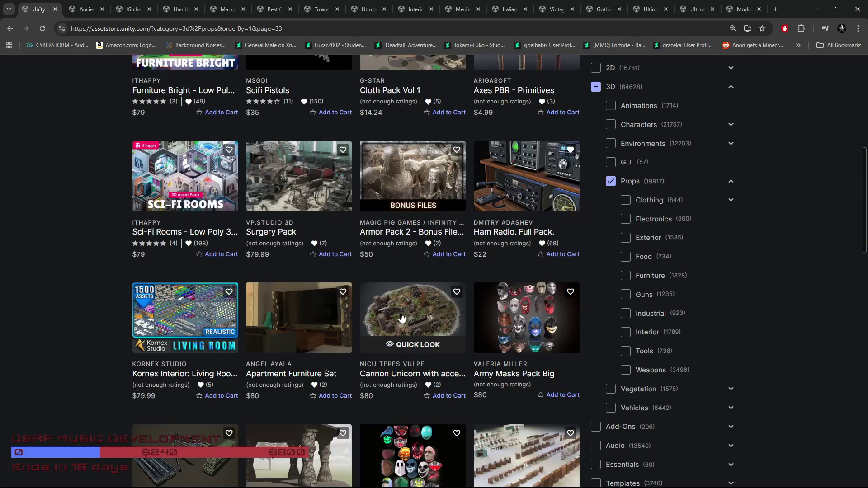
click(456, 292)
Save Cannon Unicorn with accessories to the Saved For Later list.
click(362, 265)
click(544, 381)
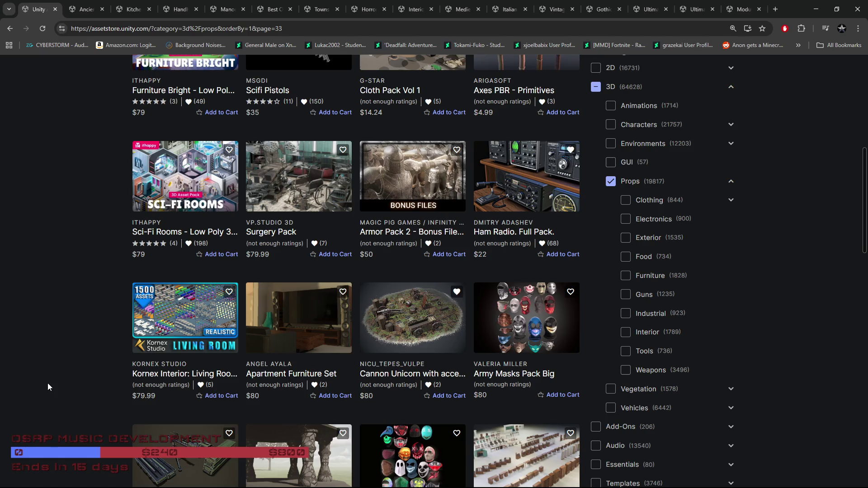
scroll(47, 383, down, 4)
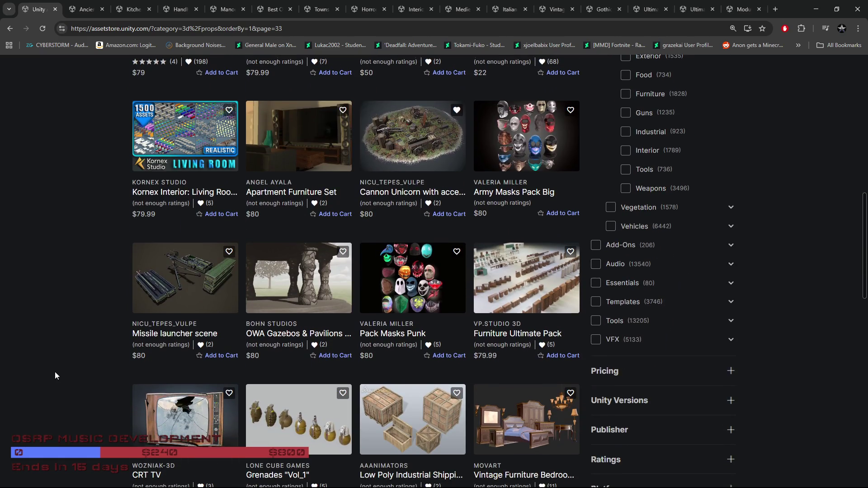
Scroll to the pagination bar and go to page 34 of the Props results.
scroll(50, 370, down, 2)
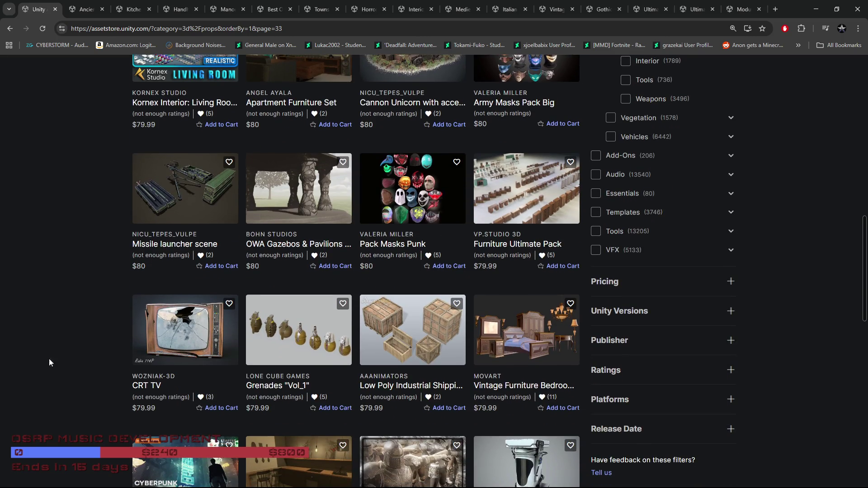
scroll(70, 359, down, 3)
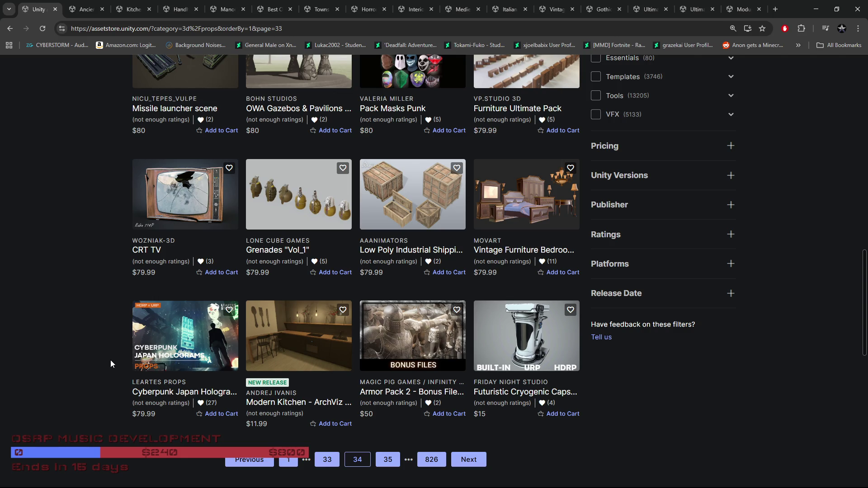
mouse_move(131, 358)
scroll(382, 429, up, 3)
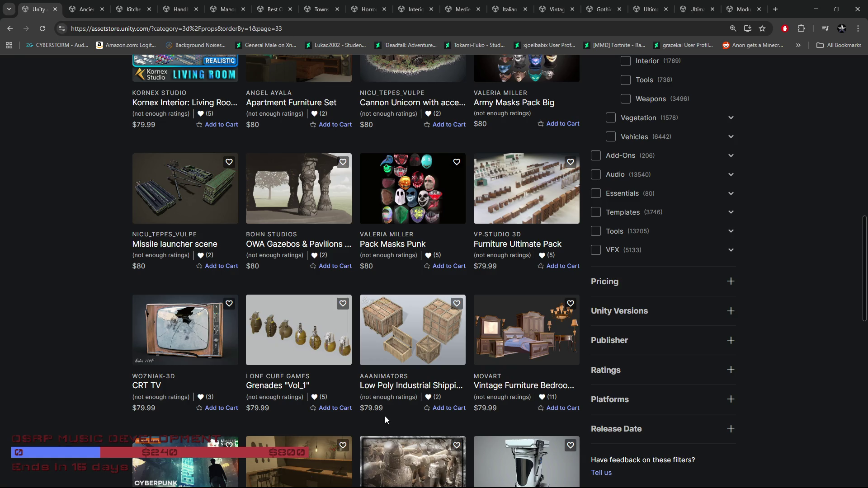
scroll(385, 420, down, 4)
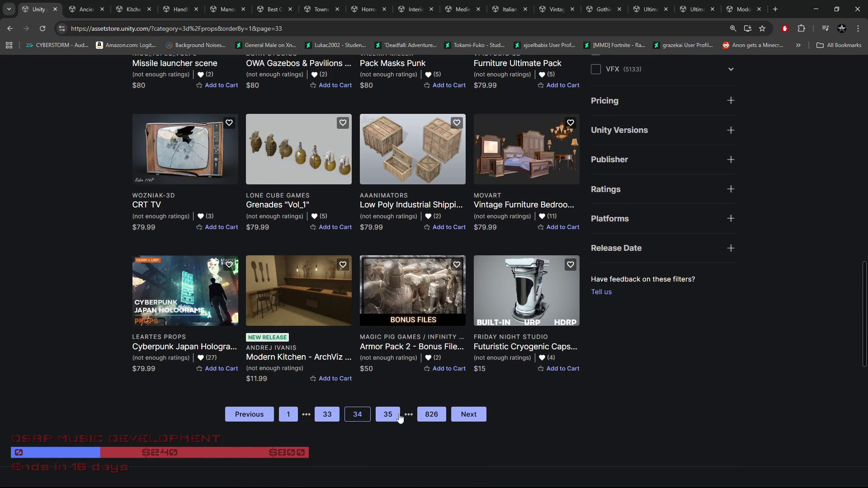
click(390, 414)
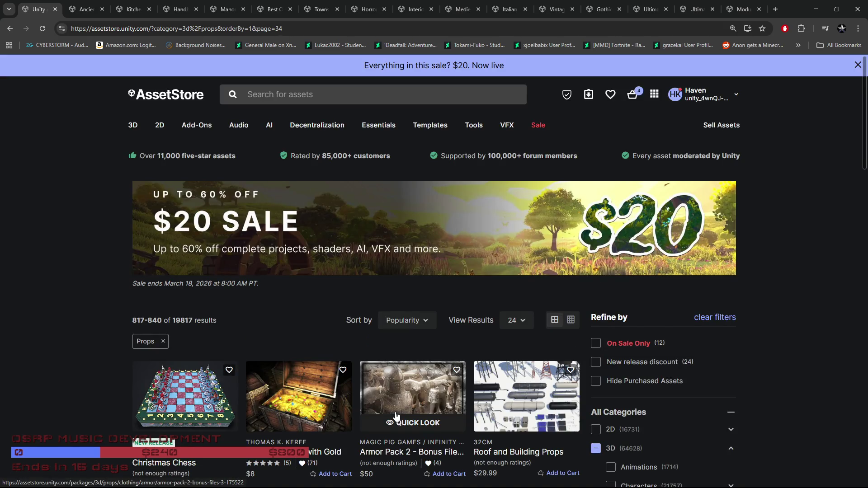
Scroll through page 34 (items 817–840) and open Metallic Coins Pack05 ($4.99) in its own tab.
scroll(391, 418, down, 4)
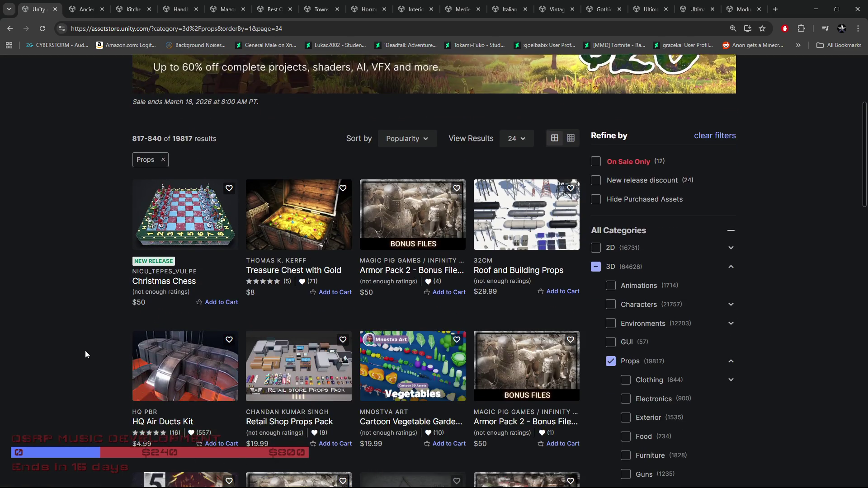
scroll(85, 351, down, 2)
scroll(85, 351, down, 3)
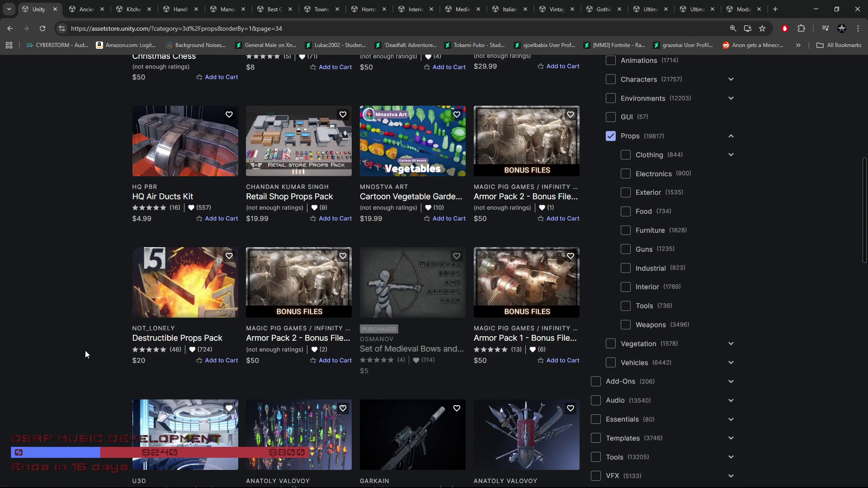
scroll(85, 351, down, 6)
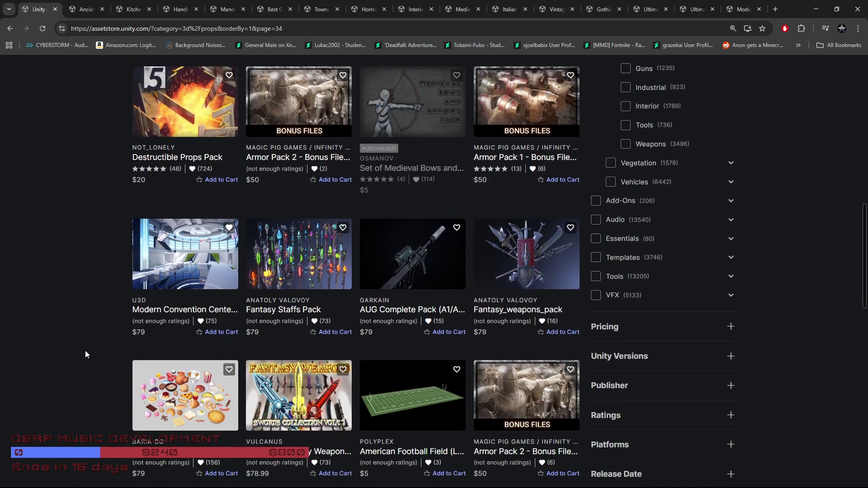
scroll(85, 350, down, 1)
scroll(85, 351, down, 3)
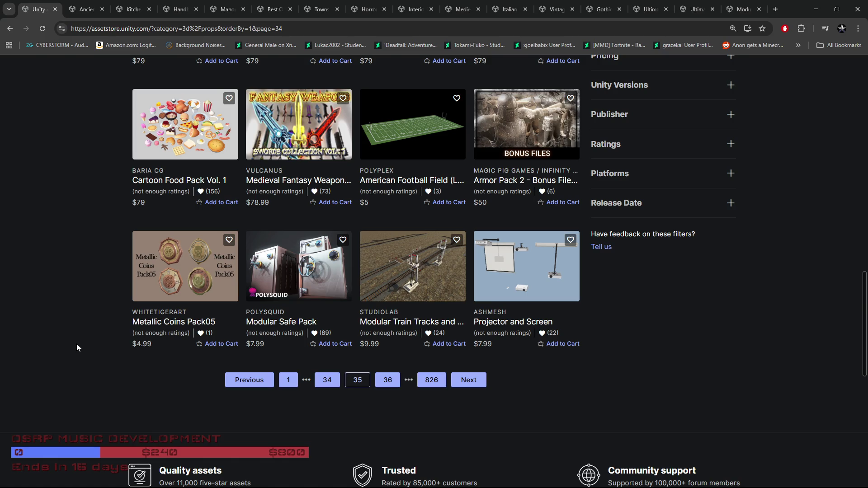
middle_click(184, 293)
scroll(185, 293, up, 1)
middle_click(181, 284)
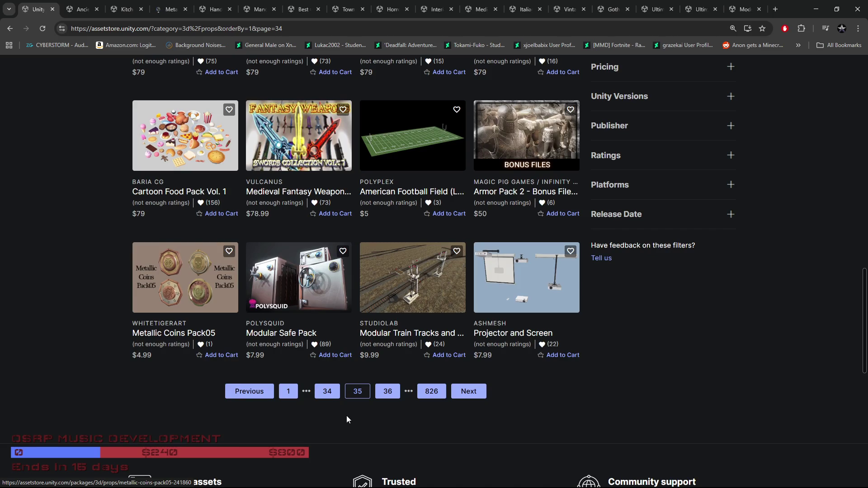
scroll(346, 416, up, 2)
scroll(401, 443, down, 3)
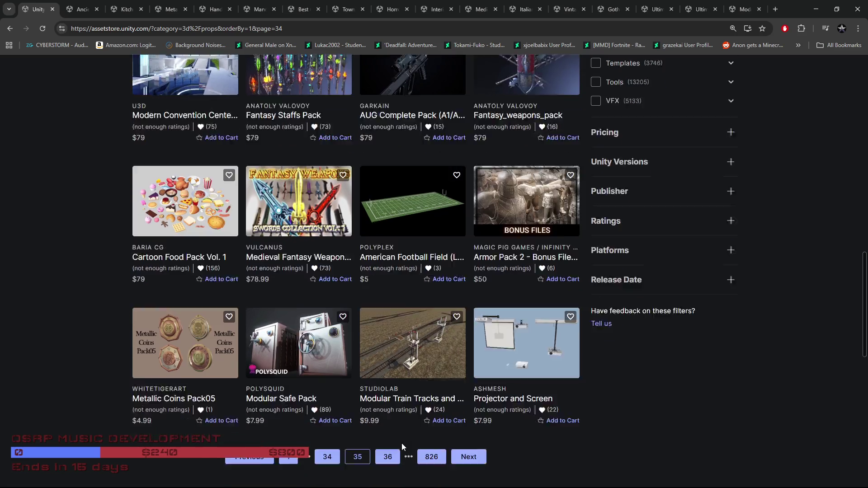
Go to the next Props results page (841–864) and scroll through it.
click(387, 346)
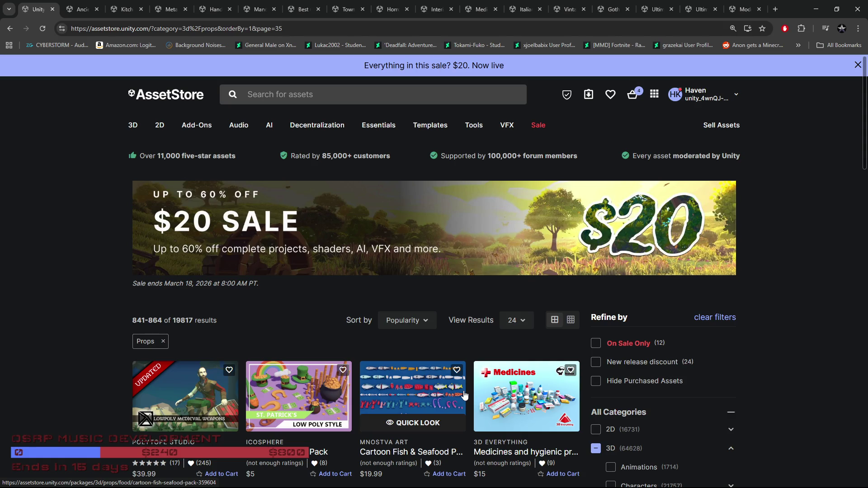
scroll(464, 395, down, 3)
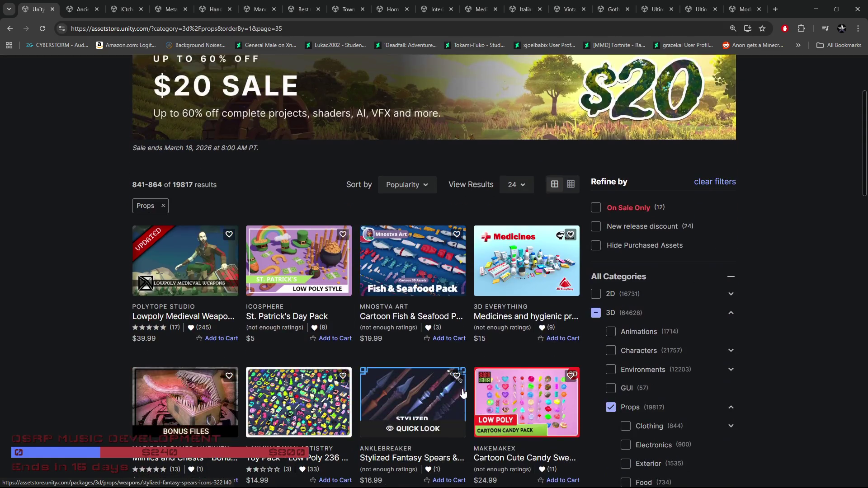
scroll(234, 363, down, 2)
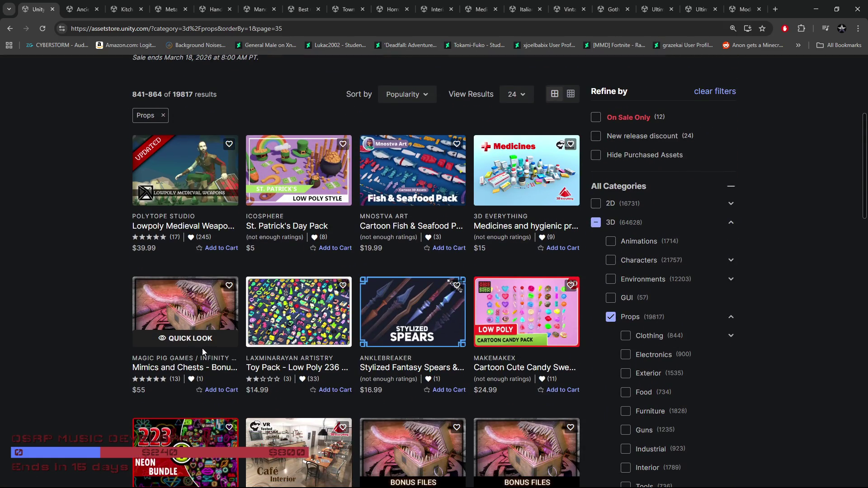
scroll(124, 339, down, 2)
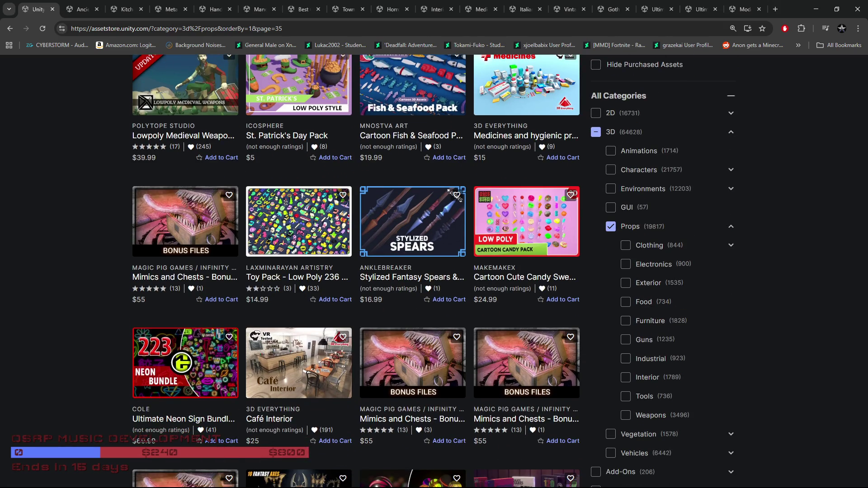
Switch to the Unity Editor and select the ThornridgeTree in the Scene view.
key(alt+Tab)
mouse_move(425, 206)
mouse_down()
mouse_move(471, 221)
mouse_move(394, 248)
mouse_move(470, 207)
mouse_move(348, 171)
mouse_move(349, 193)
mouse_move(215, 218)
mouse_move(587, 251)
mouse_move(480, 213)
mouse_move(23, 222)
mouse_up()
click(437, 207)
Frame the Scene view on the ThornridgeTree and look up into its canopy.
key(f)
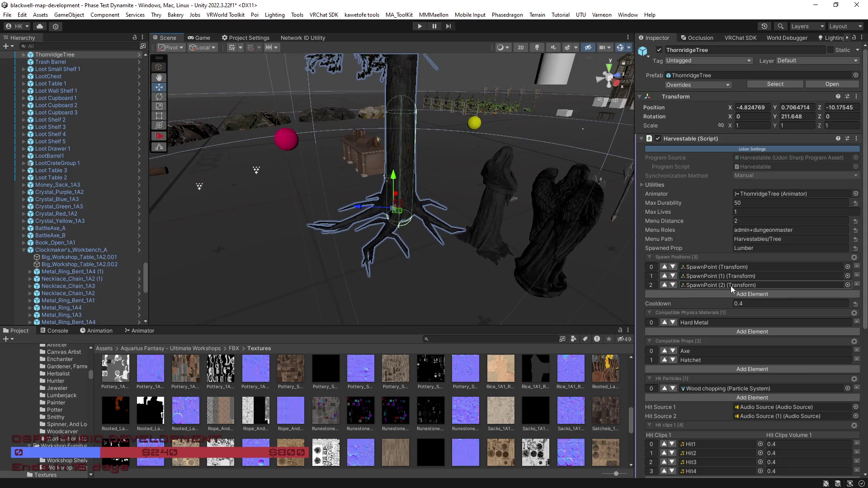
scroll(731, 286, down, 6)
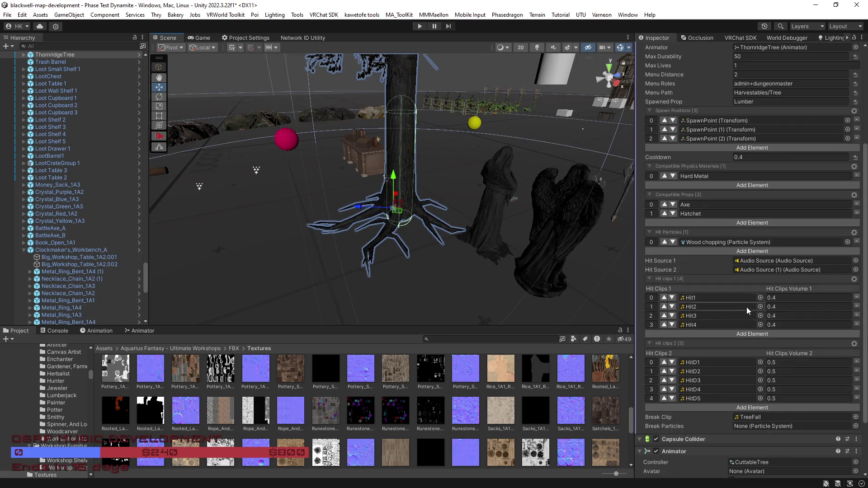
scroll(747, 310, down, 4)
scroll(742, 294, up, 3)
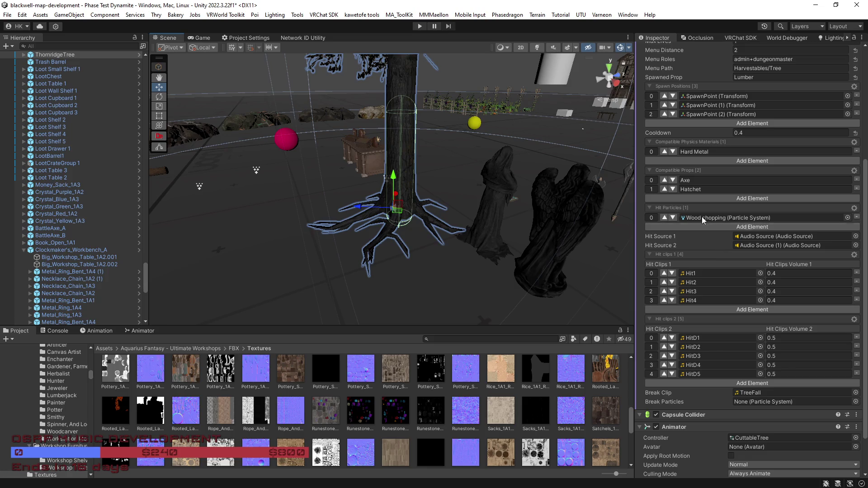
scroll(705, 210, up, 4)
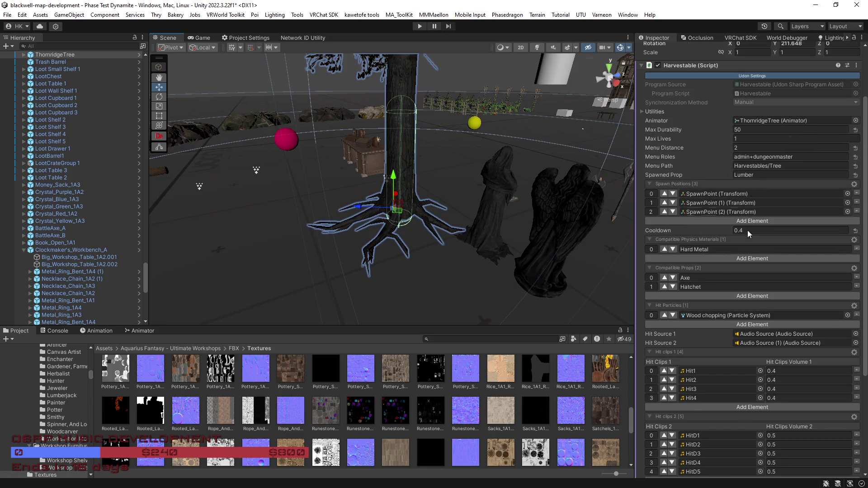
mouse_move(566, 235)
mouse_down()
mouse_move(525, 162)
mouse_move(530, 236)
mouse_up()
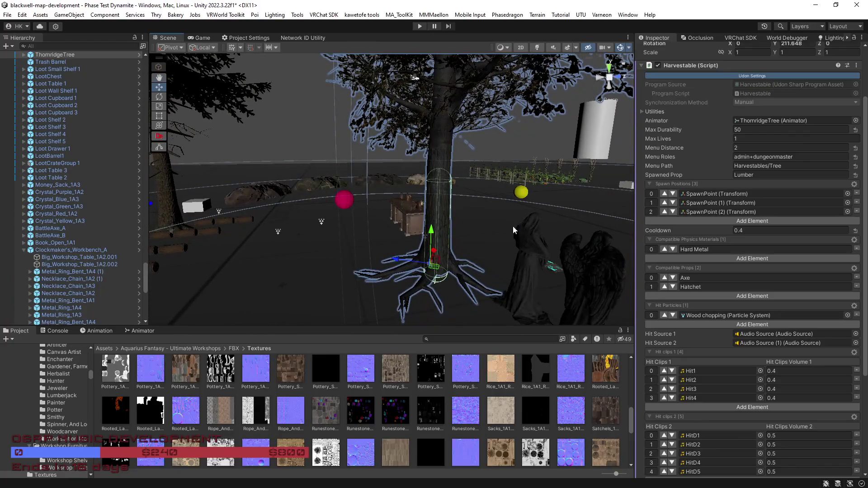
Expand ThornridgeTree and SpawnPoints in the Hierarchy and inspect the Wood chopping effect.
click(23, 55)
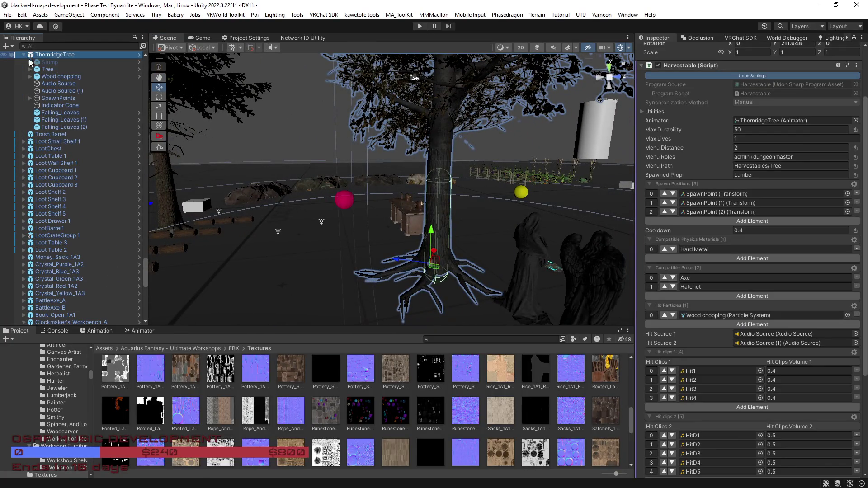
click(30, 99)
click(45, 106)
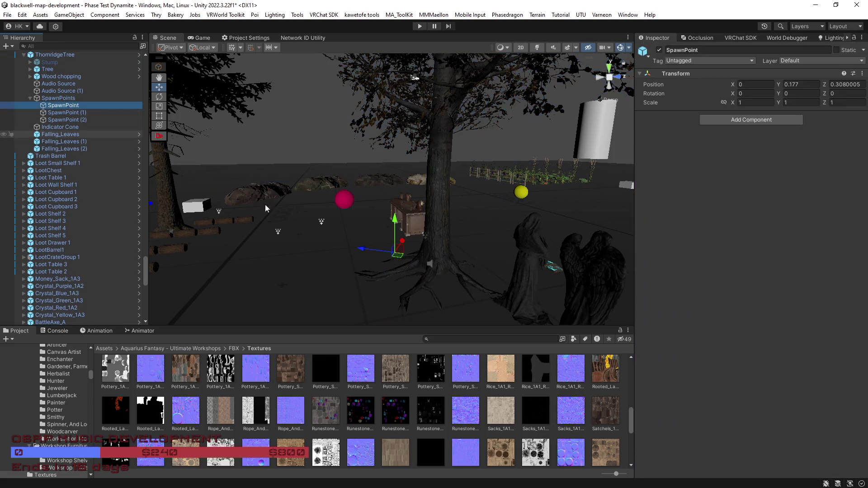
click(58, 98)
click(58, 76)
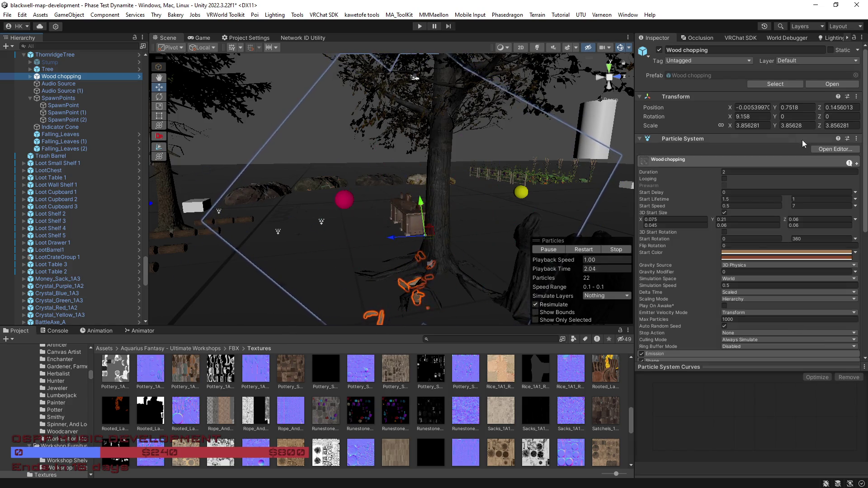
Locate the Wood chopping and ThornridgeTree prefabs in the Project panel.
click(775, 84)
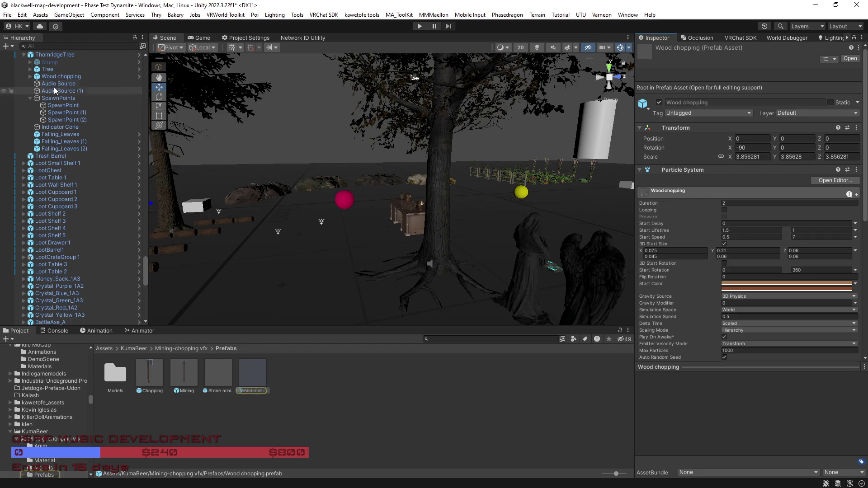
click(49, 56)
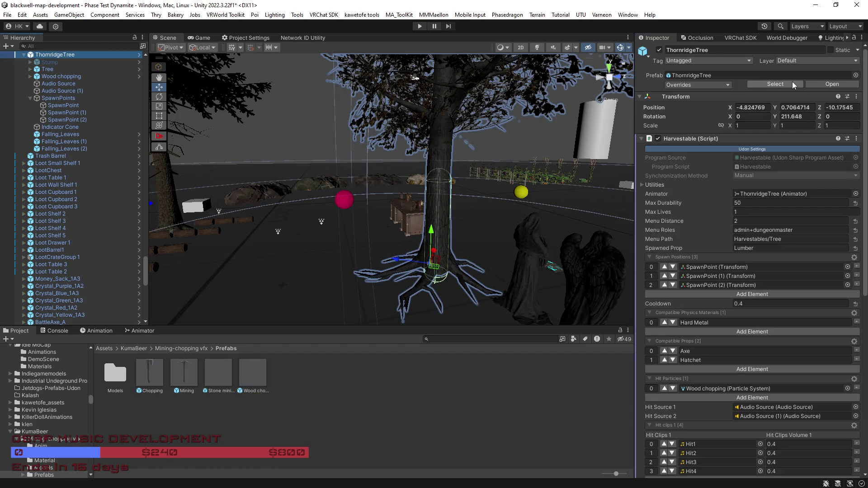
click(792, 84)
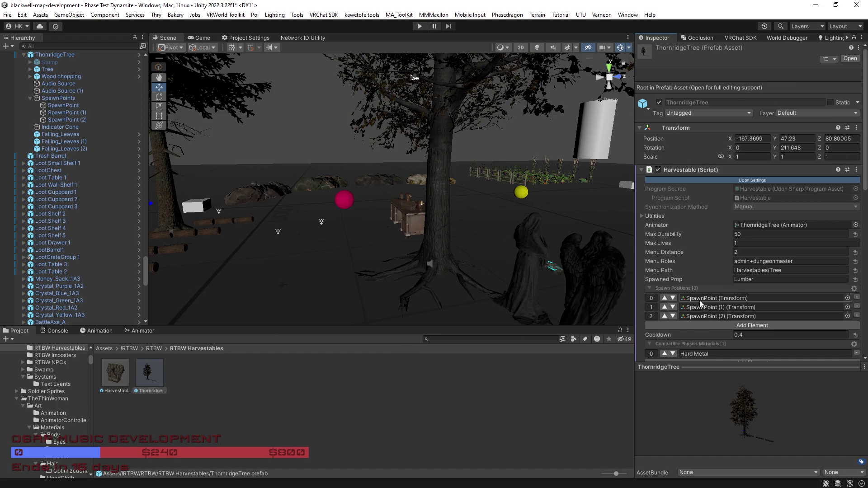
Review ThornridgeTree's Harvestable settings (Axe and Hatchet), then fly the Scene view to the lumber logs.
scroll(691, 301, down, 3)
scroll(693, 299, down, 5)
scroll(698, 287, down, 4)
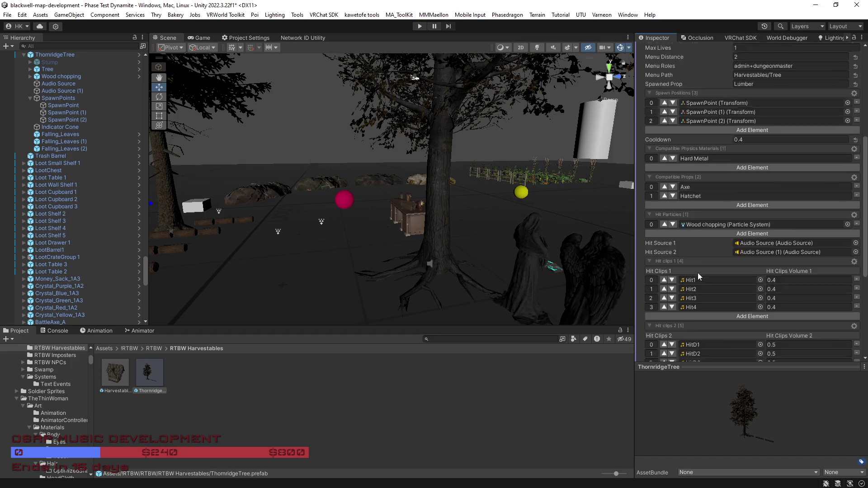
scroll(733, 262, down, 1)
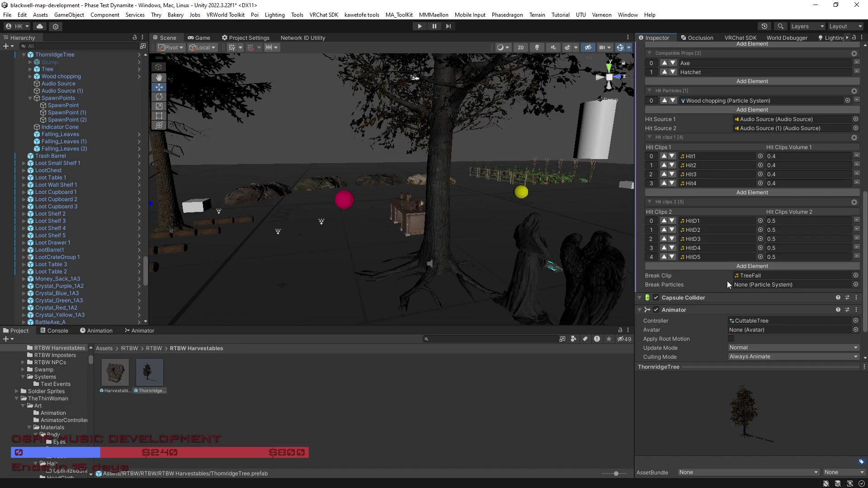
scroll(733, 288, up, 3)
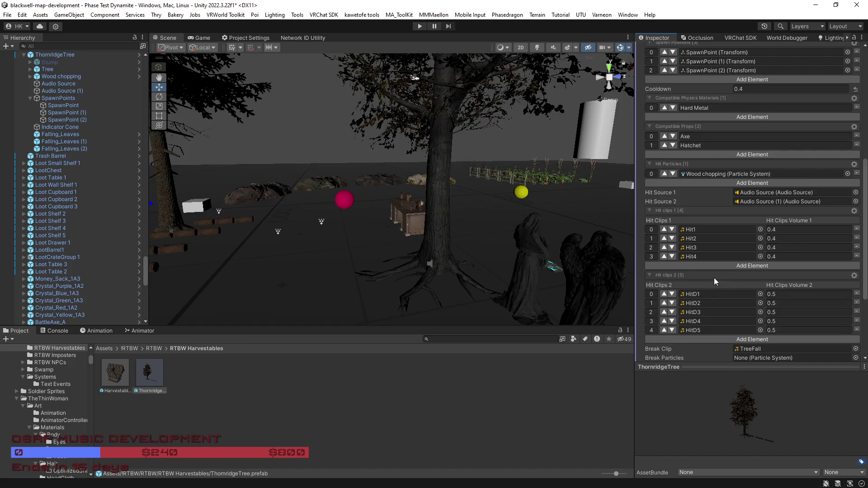
scroll(706, 220, up, 2)
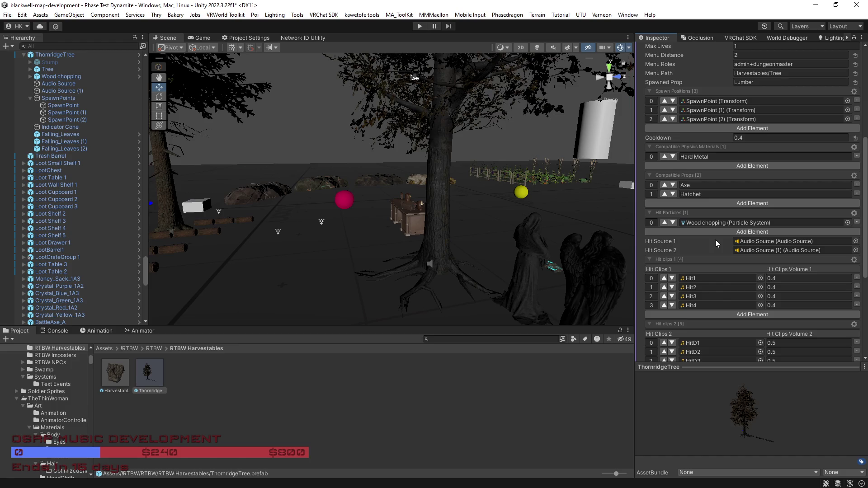
scroll(716, 240, up, 2)
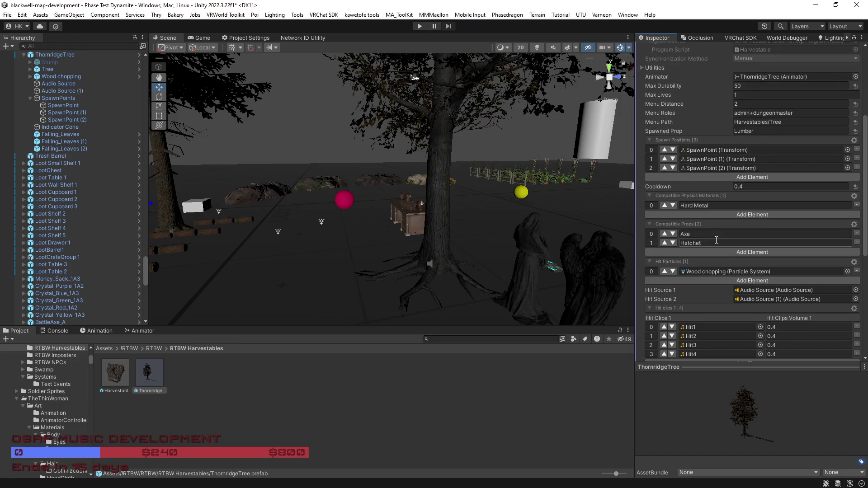
scroll(716, 240, up, 2)
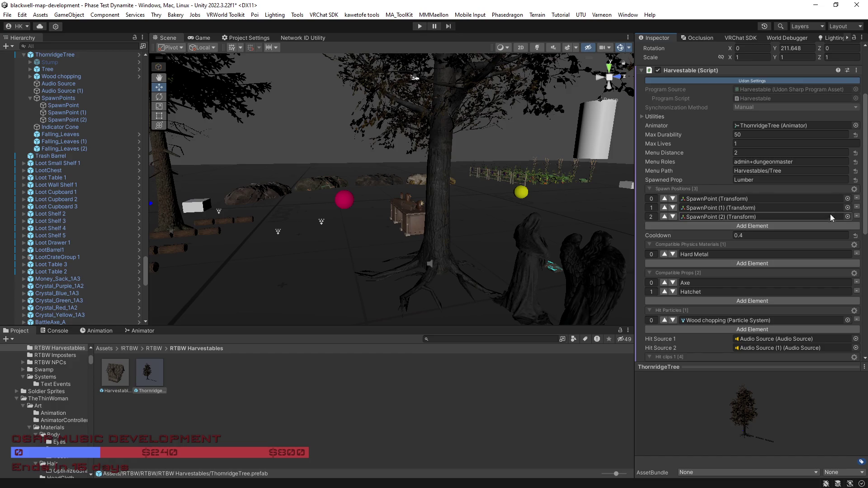
mouse_move(369, 275)
mouse_down()
mouse_move(571, 311)
mouse_move(541, 318)
mouse_move(262, 292)
mouse_move(314, 261)
mouse_up()
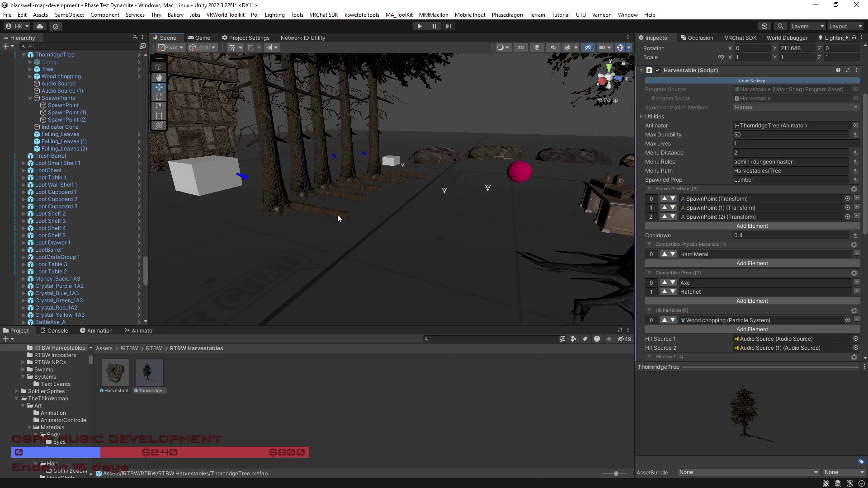
Select the lumber log and reveal its FireWood_01 prefab in the Project.
click(338, 215)
click(337, 216)
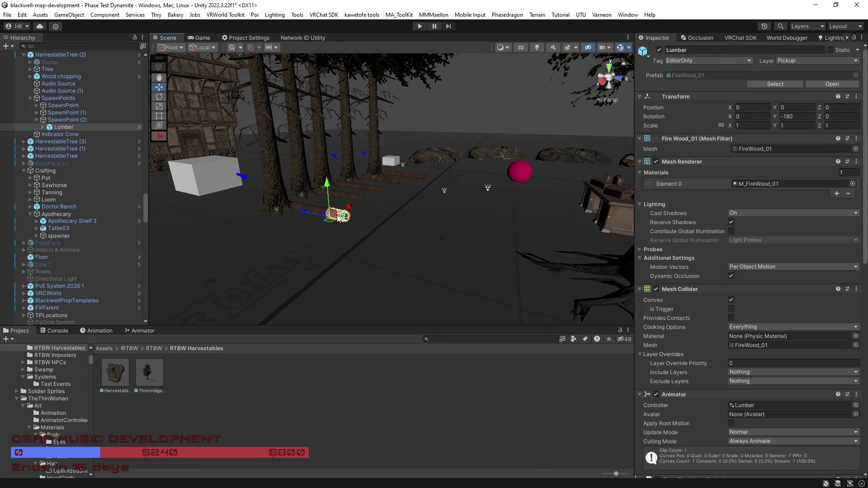
click(774, 84)
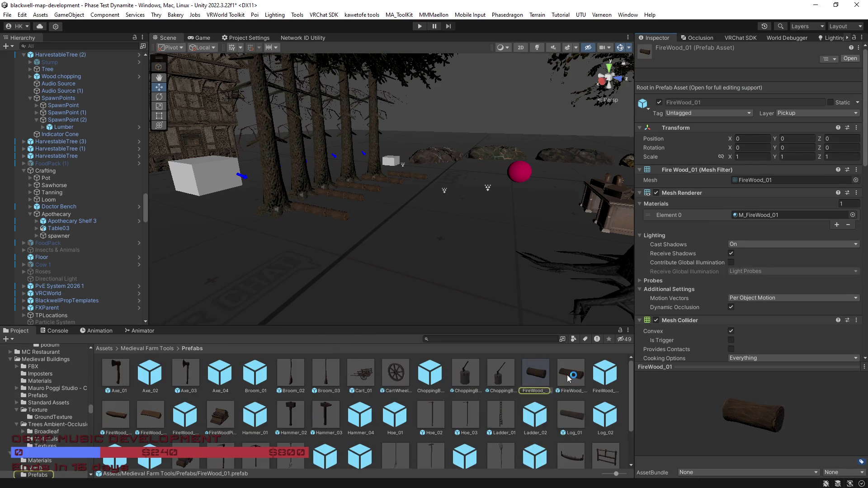
Compare the Log_01 and Log_02 prefabs, return to Assets, and reselect the ThornridgeTree.
click(580, 420)
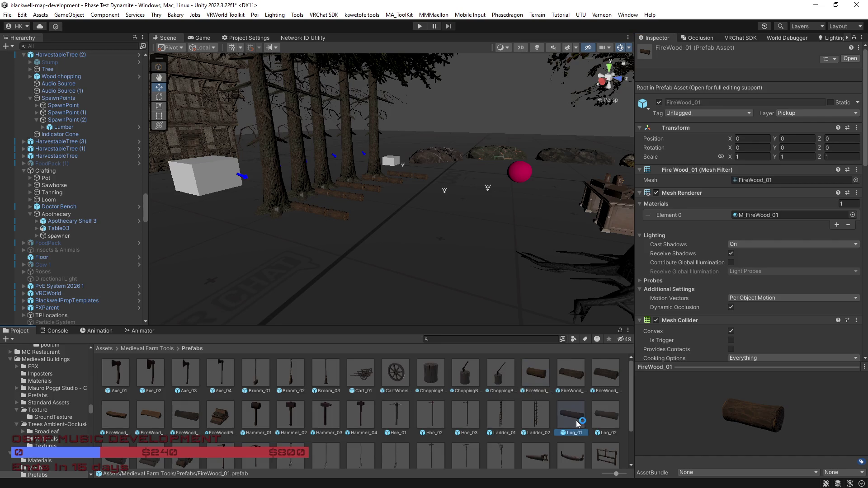
click(600, 420)
scroll(579, 418, down, 1)
scroll(721, 325, down, 5)
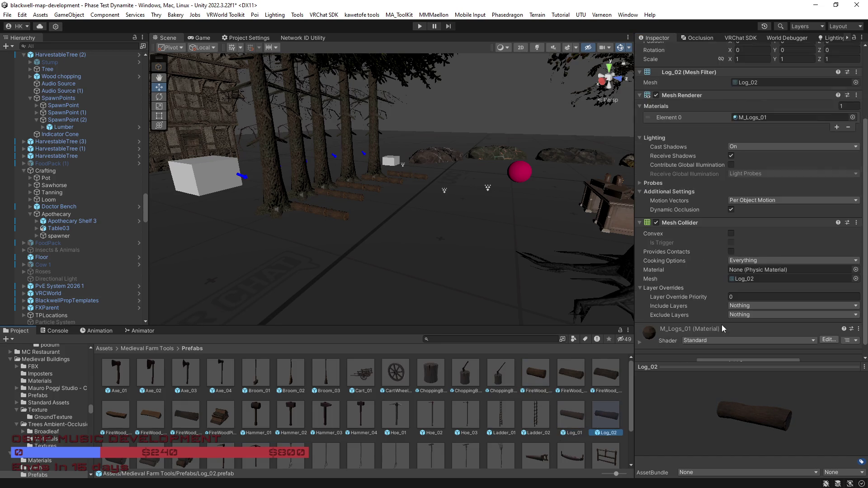
click(574, 400)
scroll(560, 422, down, 1)
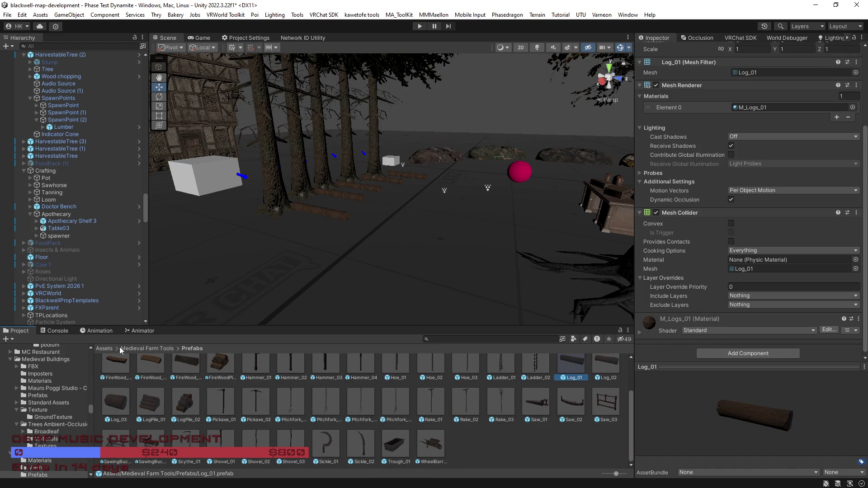
click(105, 348)
click(284, 202)
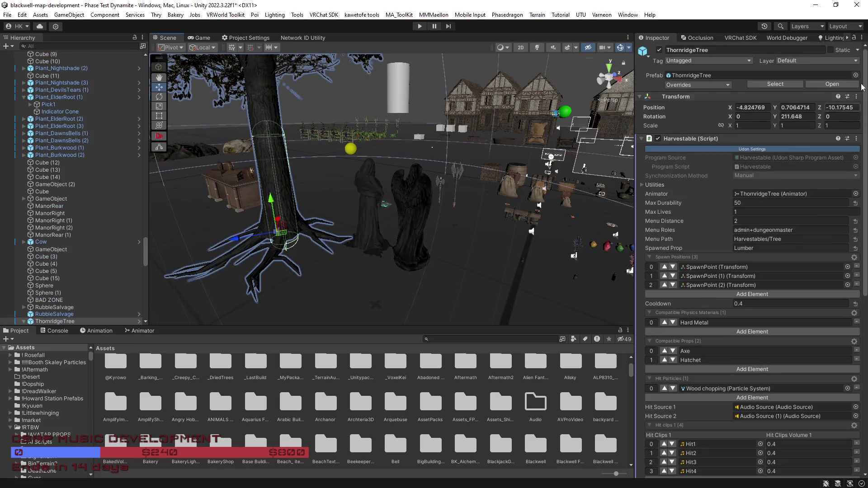
Open the ThornridgeTree prefab in Prefab Mode from its scene instance.
click(818, 84)
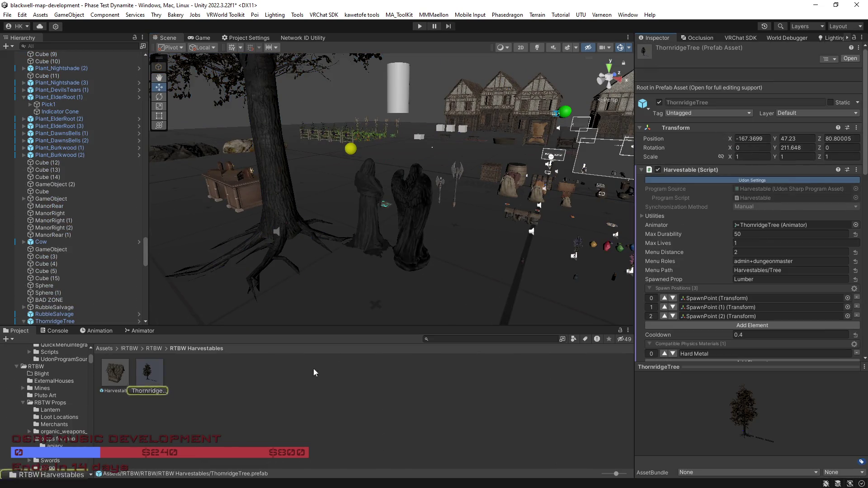
click(153, 348)
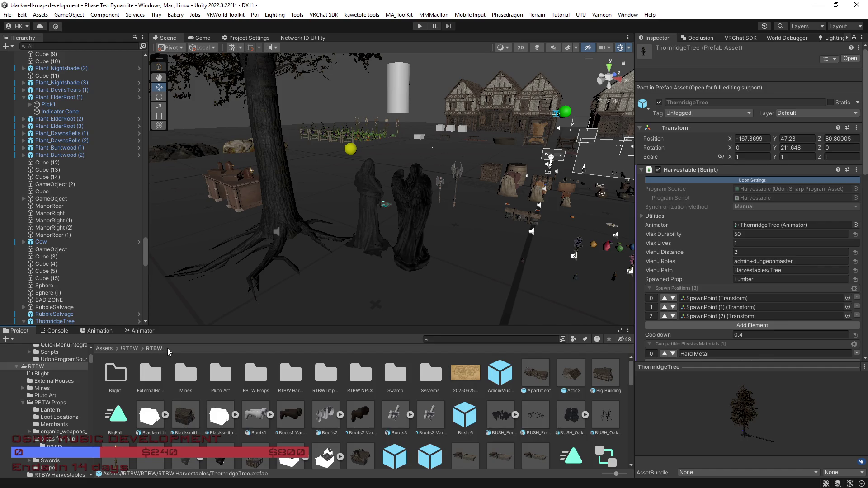
click(281, 192)
click(832, 84)
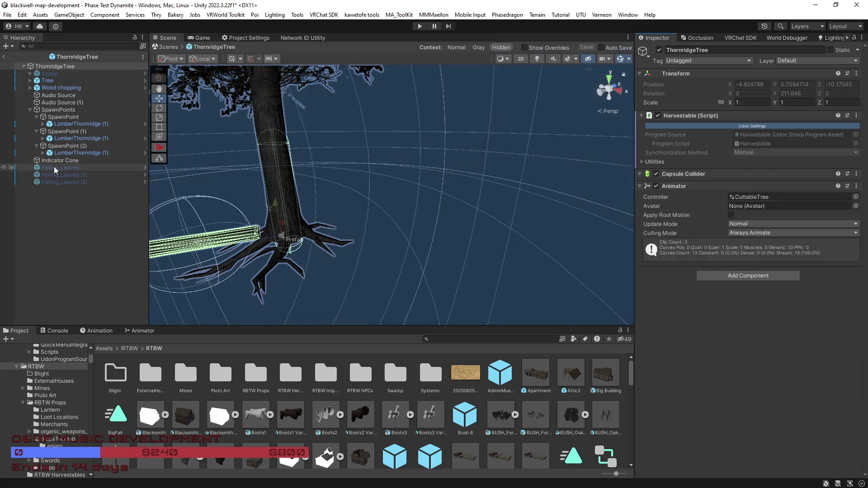
Select LumberThornridge (1) under SpawnPoint (2) and open the LumberThornridge prefab for editing.
click(77, 153)
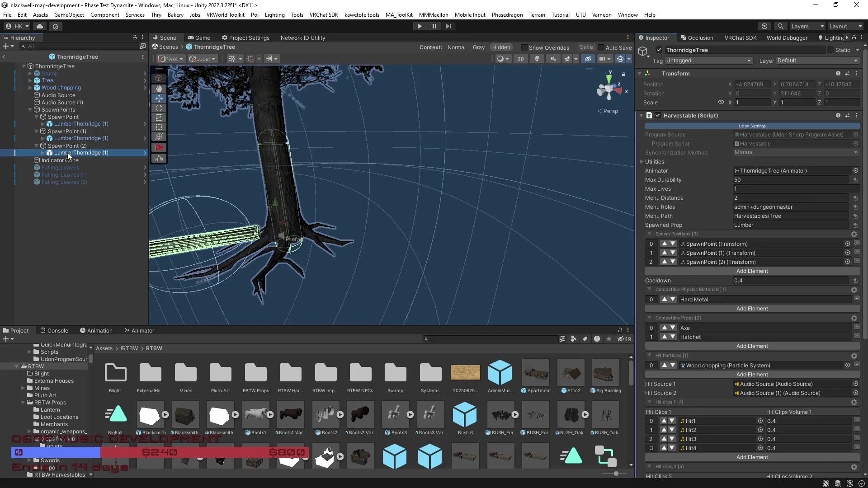
click(788, 86)
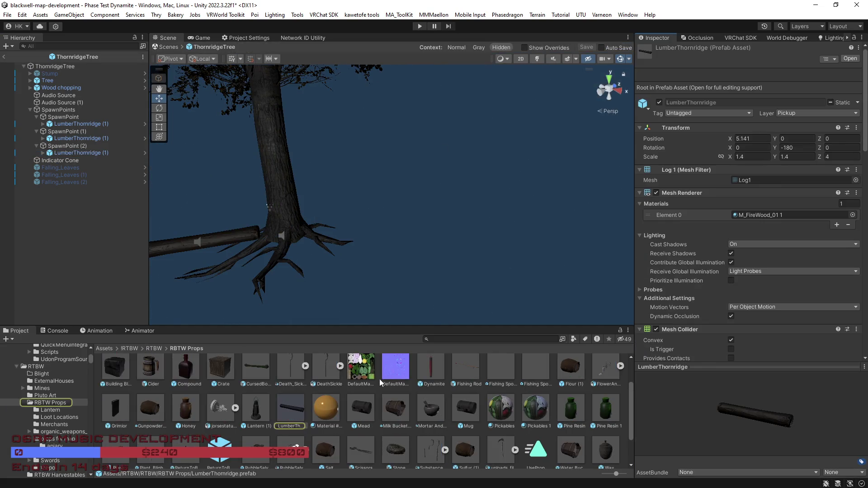
click(4, 58)
click(286, 411)
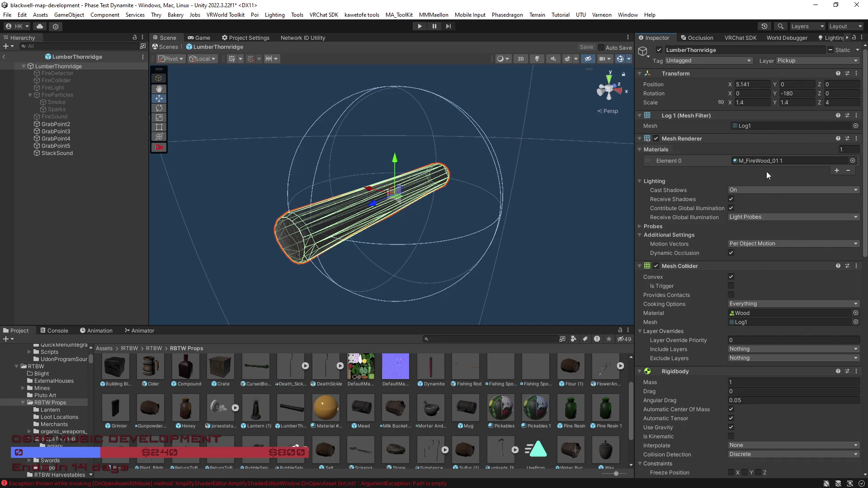
Change the pickup and drop slowness values in Default Params from 6 and 3 to 8.
scroll(709, 317, down, 8)
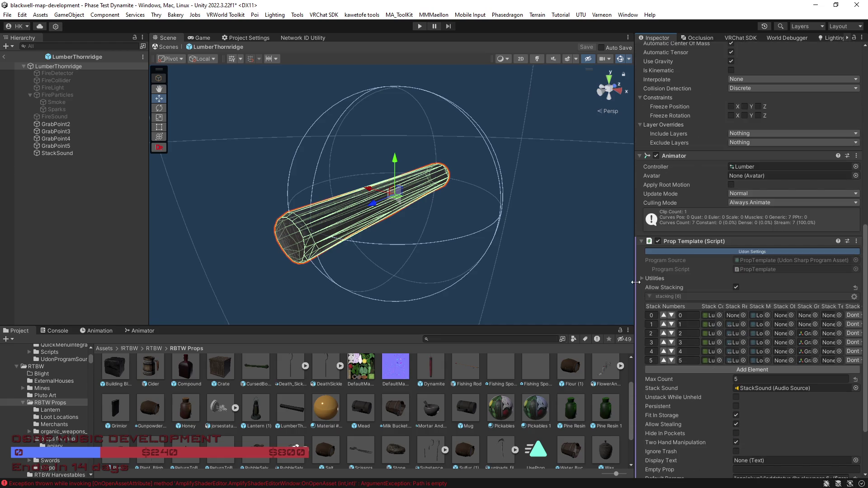
drag(636, 286, 588, 286)
scroll(682, 316, down, 2)
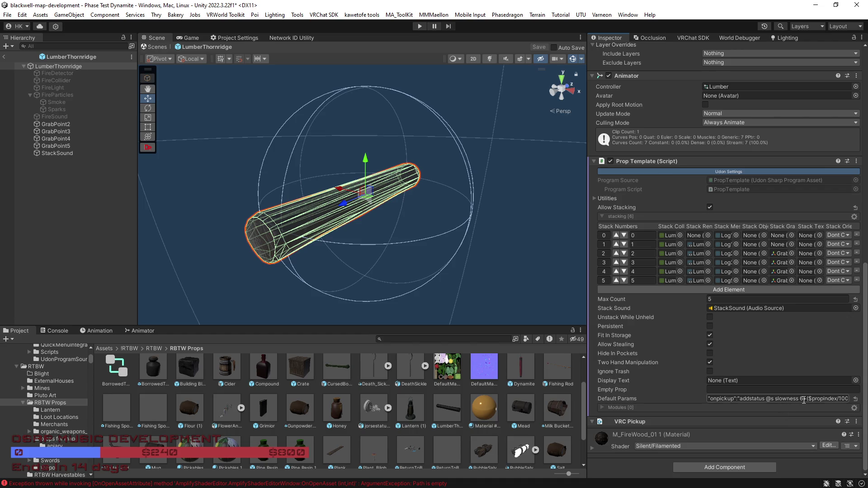
drag(775, 399, 670, 405)
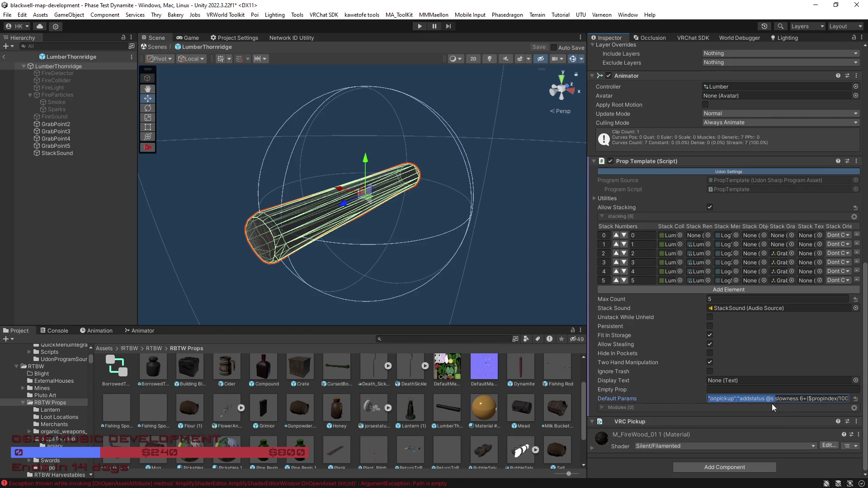
double_click(801, 399)
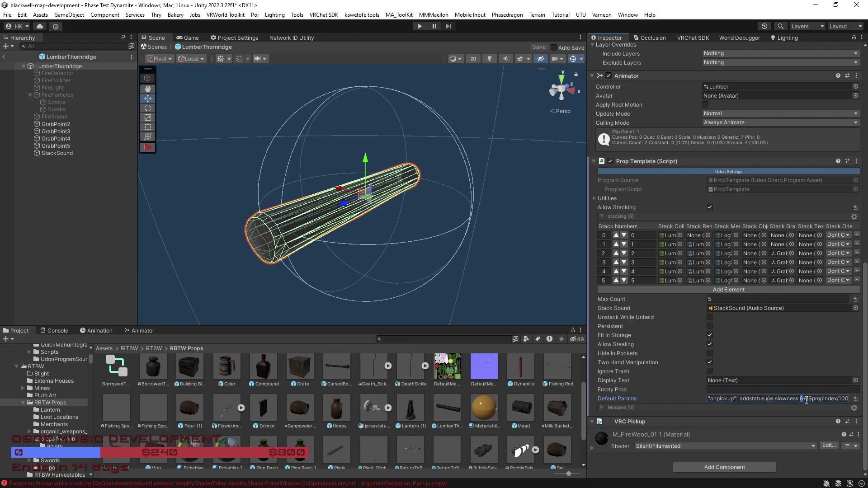
text(8)
drag(806, 401, 839, 407)
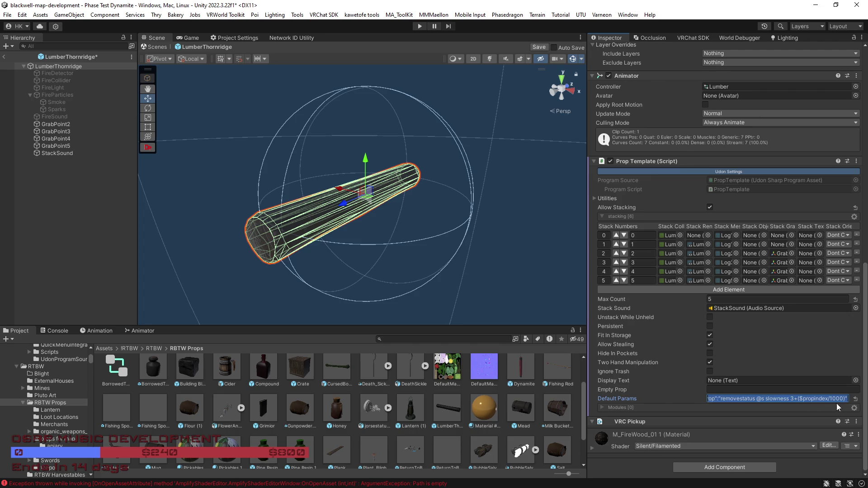
click(794, 400)
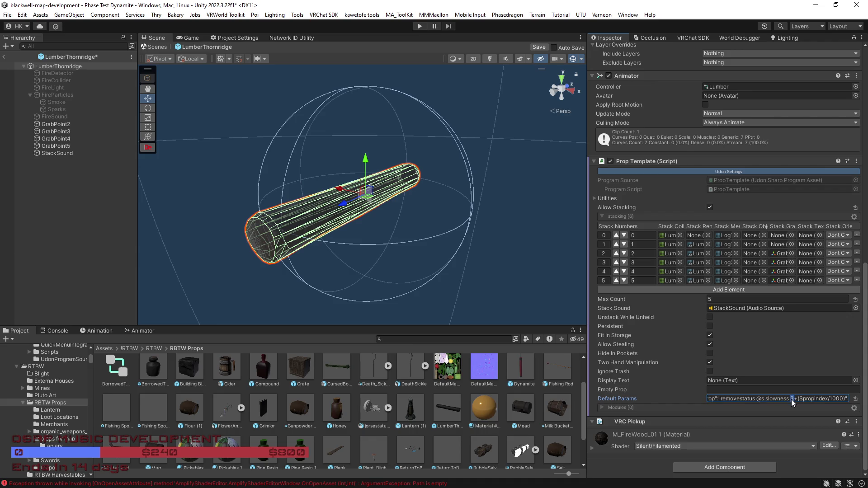
text(8)
Confirm the Default Params edit, save the LumberThornridge prefab and return to the scene.
key(Return)
key(ctrl+v)
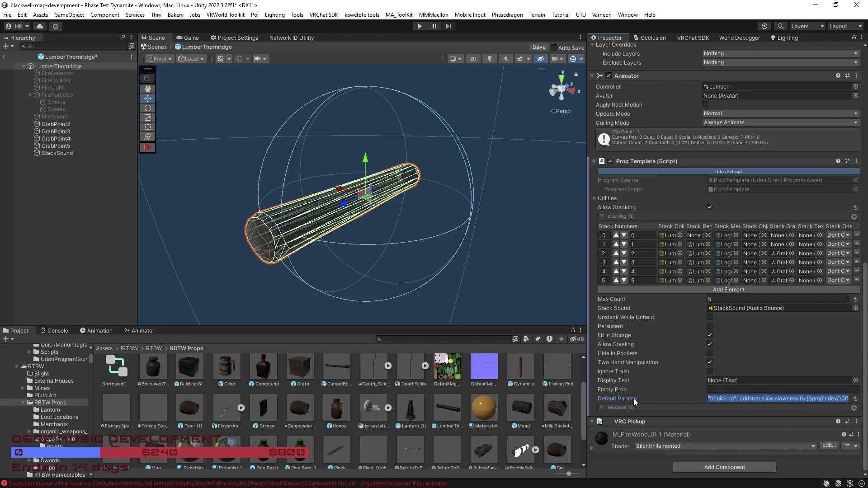
key(Escape)
mouse_move(503, 296)
mouse_down()
mouse_move(515, 285)
mouse_move(521, 300)
mouse_up()
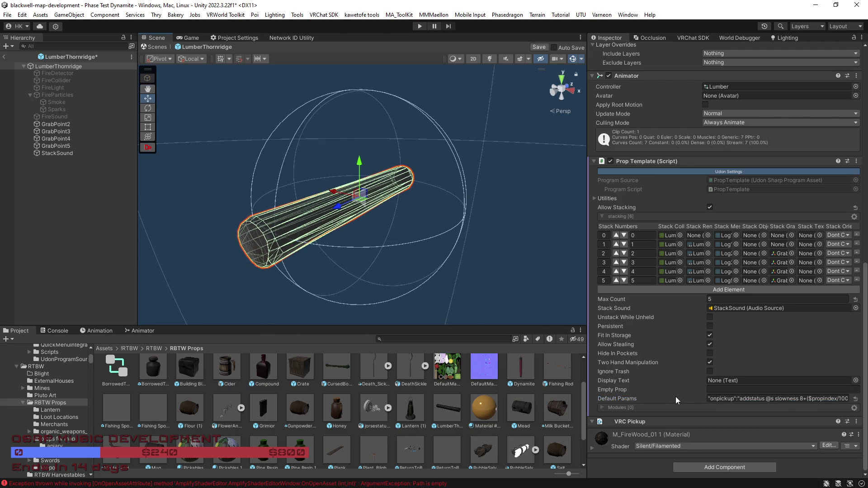
click(538, 47)
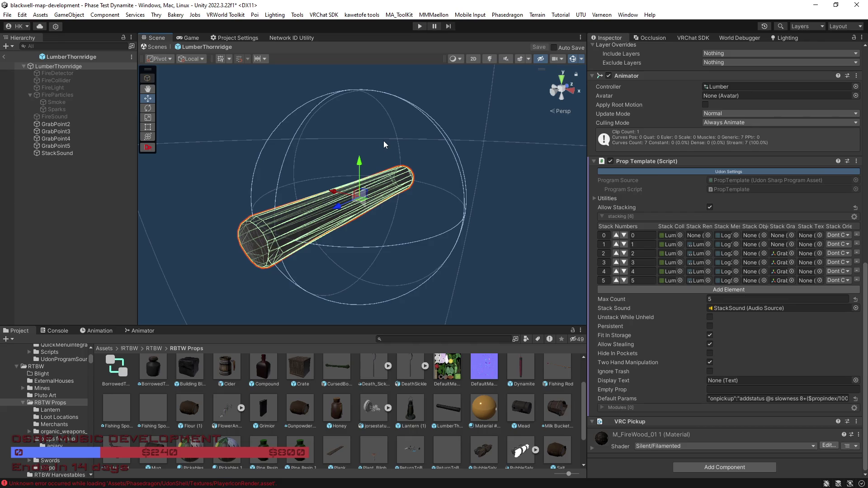
click(5, 58)
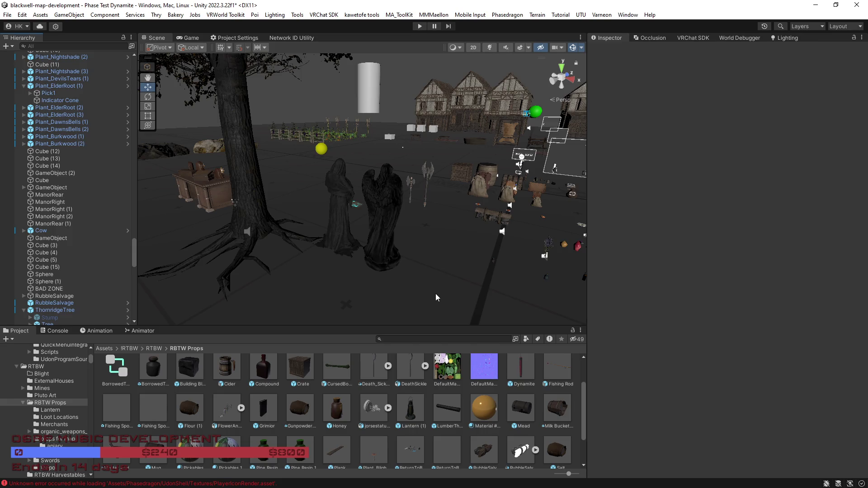
Select the crate prop beside the barrels and bring up its Default Params with slowness 6.
mouse_move(404, 283)
mouse_down()
mouse_move(501, 277)
mouse_move(450, 264)
mouse_move(488, 234)
mouse_move(455, 232)
mouse_up()
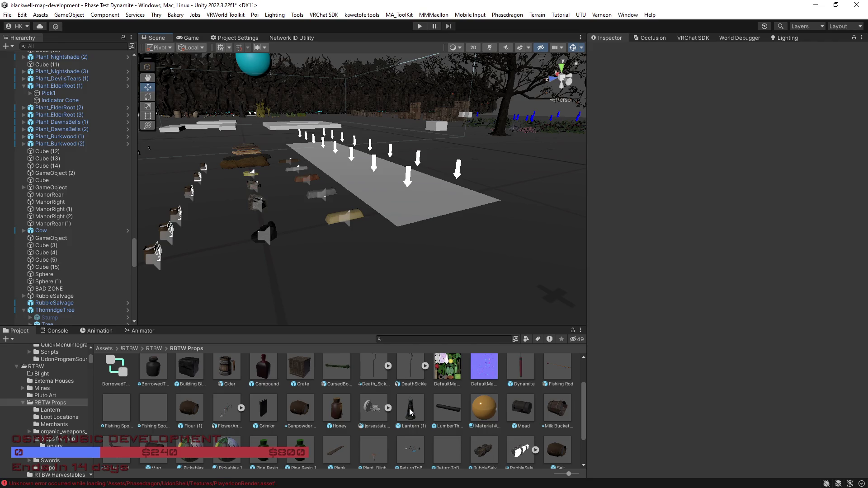
mouse_move(487, 271)
mouse_down()
mouse_move(254, 265)
mouse_move(389, 235)
mouse_move(367, 243)
mouse_move(428, 198)
mouse_up()
click(428, 198)
scroll(759, 425, down, 10)
click(794, 438)
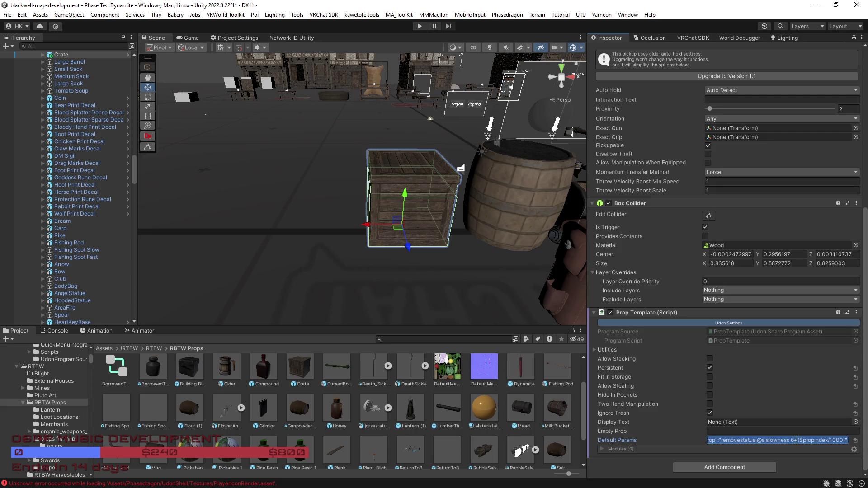
Inspect the Dynamite prop prefab in the Inspector, then switch to the Asset Store browser.
click(391, 199)
scroll(390, 199, up, 2)
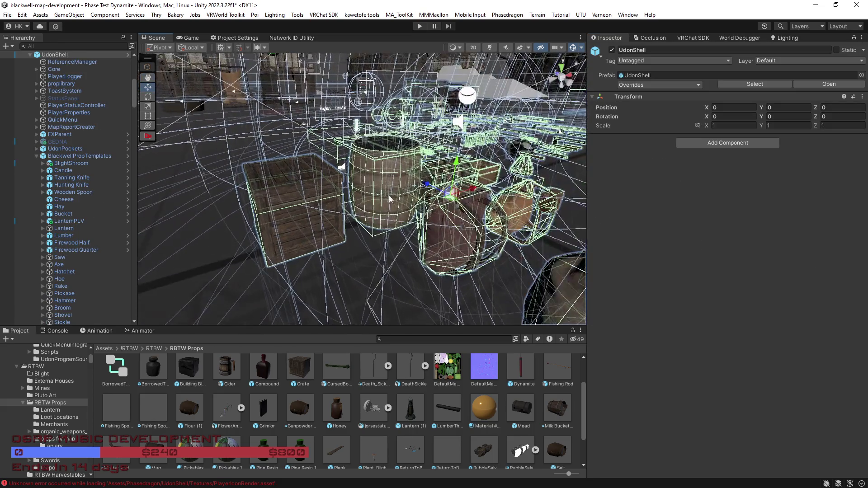
click(391, 199)
mouse_move(390, 199)
mouse_down()
mouse_move(382, 250)
mouse_move(472, 357)
mouse_up()
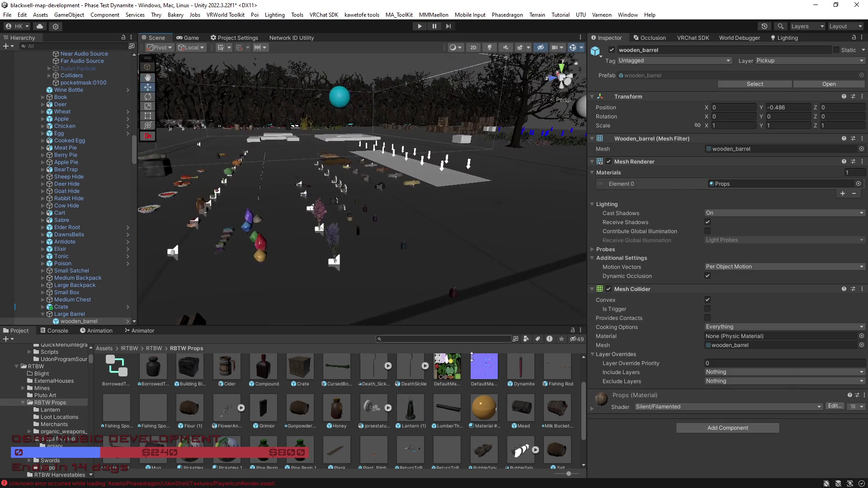
scroll(447, 405, down, 3)
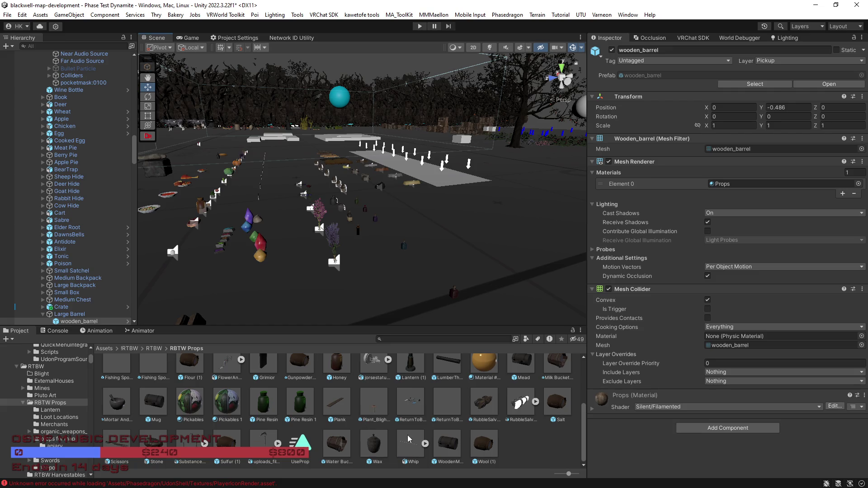
scroll(400, 437, up, 2)
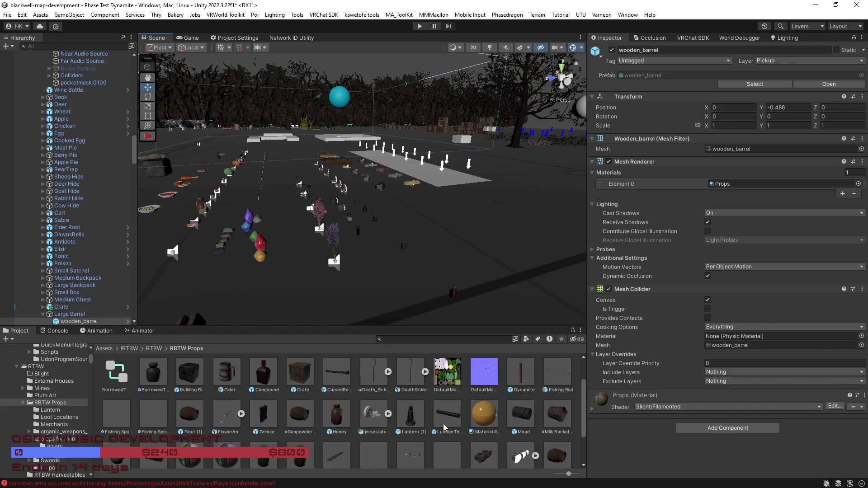
click(527, 380)
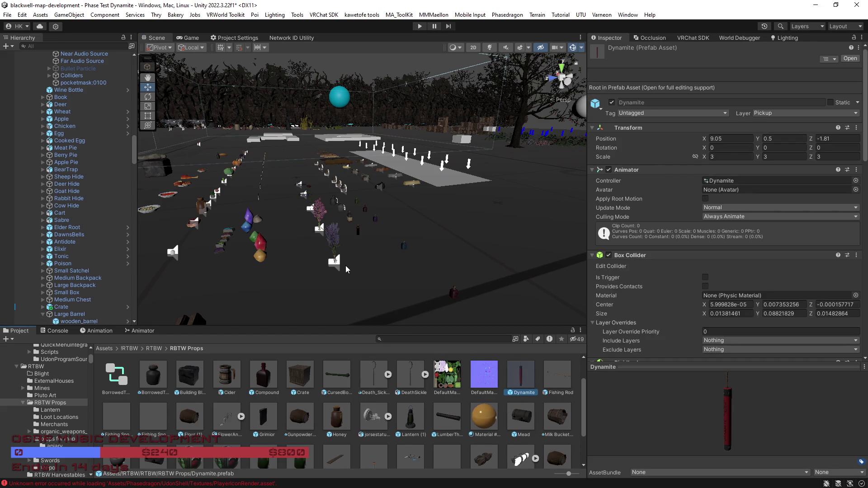
key(alt+Tab)
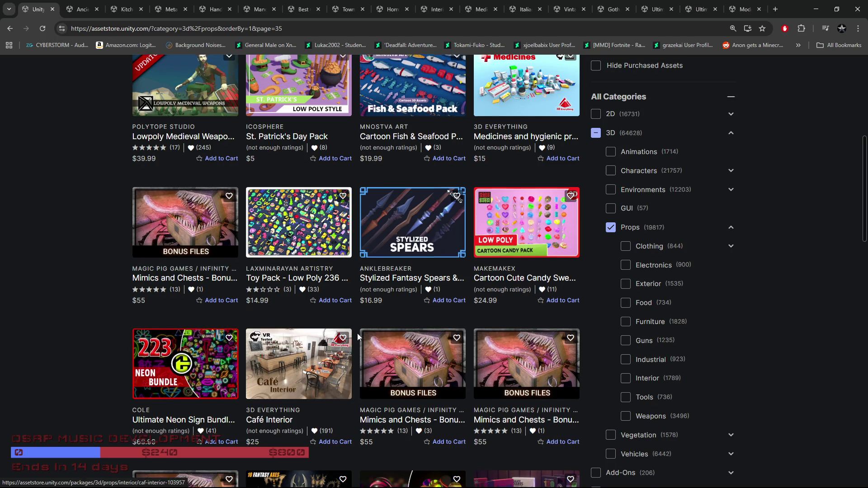
Scroll through page 35 of the 3D Props results and advance to the next page.
scroll(384, 357, up, 1)
scroll(393, 362, down, 3)
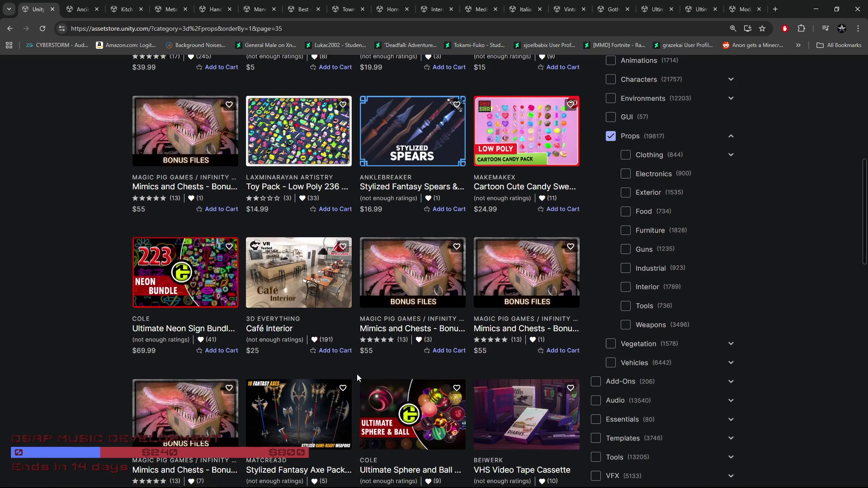
scroll(264, 358, down, 3)
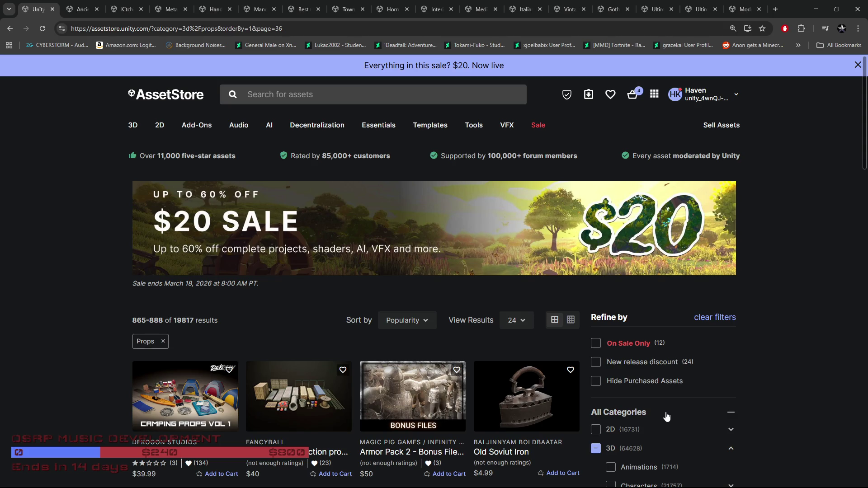
scroll(658, 412, down, 3)
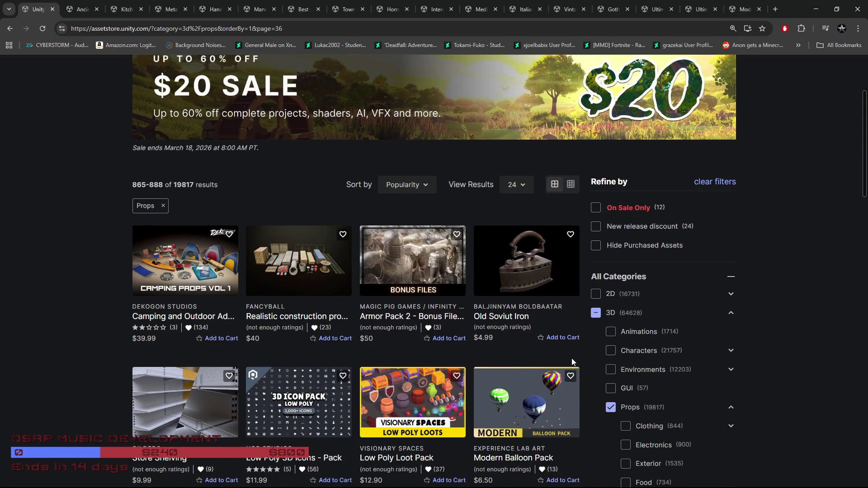
scroll(565, 353, down, 4)
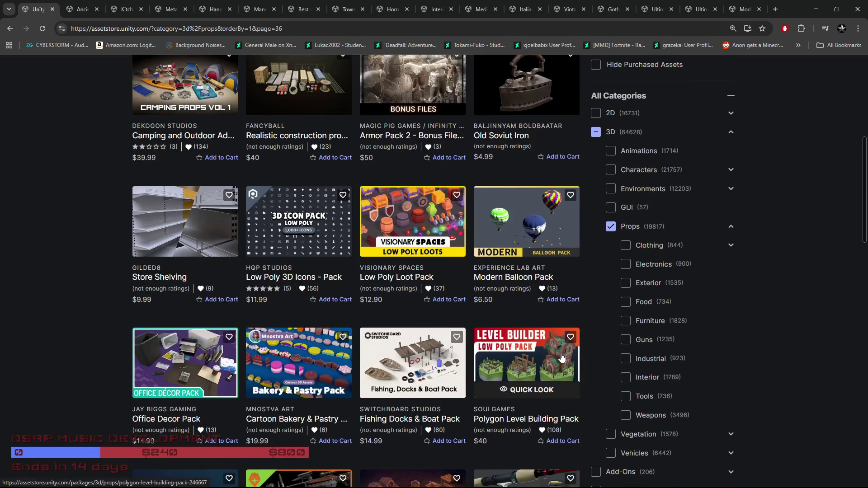
scroll(560, 356, down, 3)
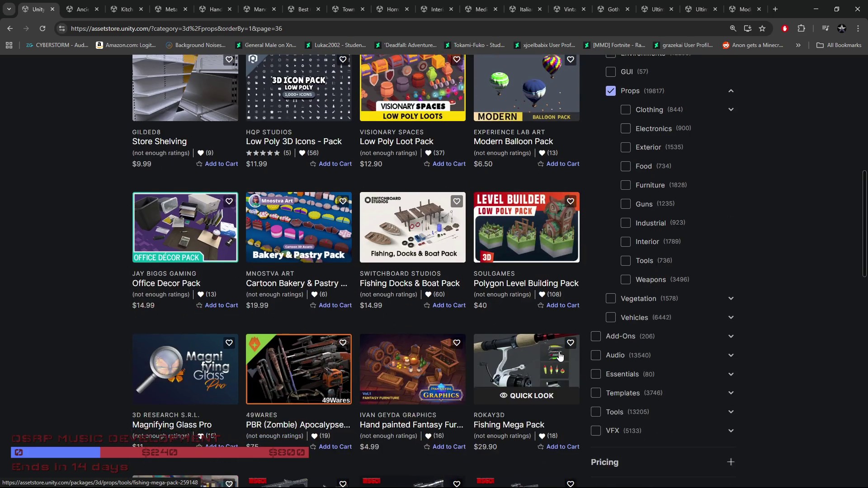
scroll(463, 333, down, 4)
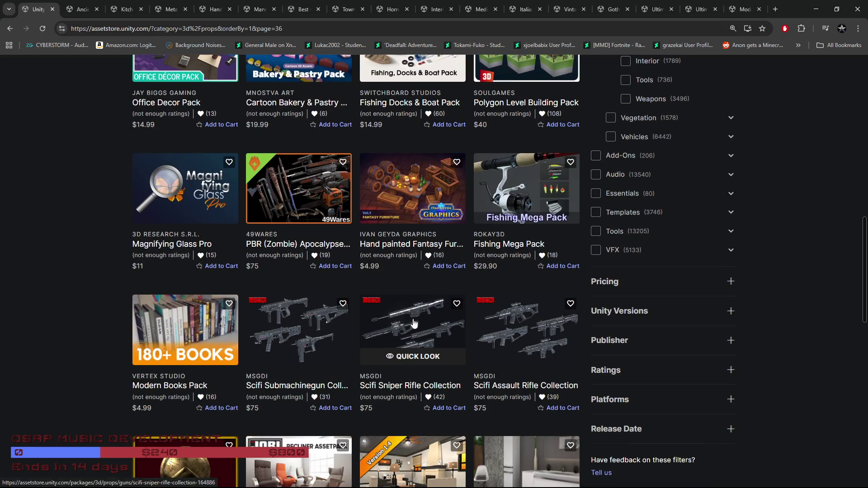
scroll(366, 300, down, 4)
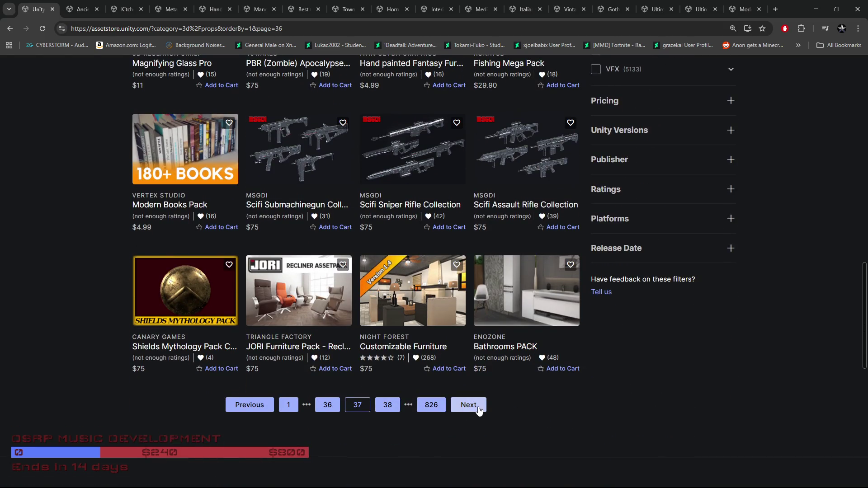
click(472, 407)
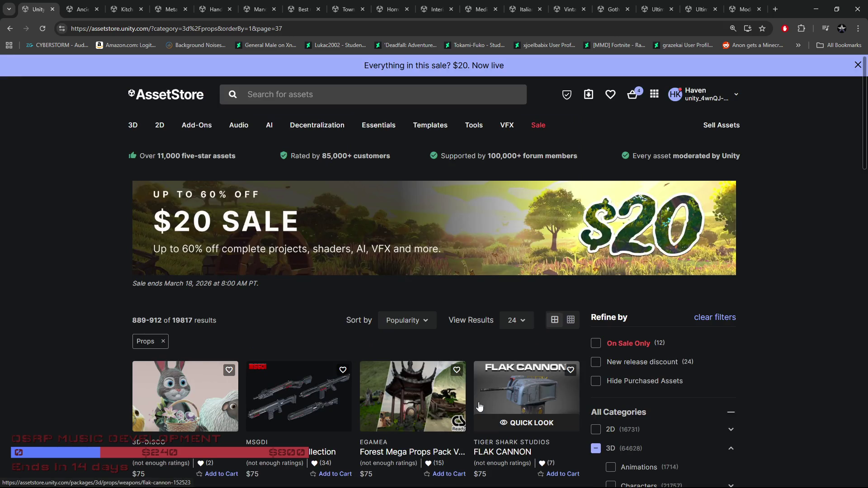
Open a Quick Look preview of the Modular House & Ruins Mega Pack.
scroll(476, 397, down, 4)
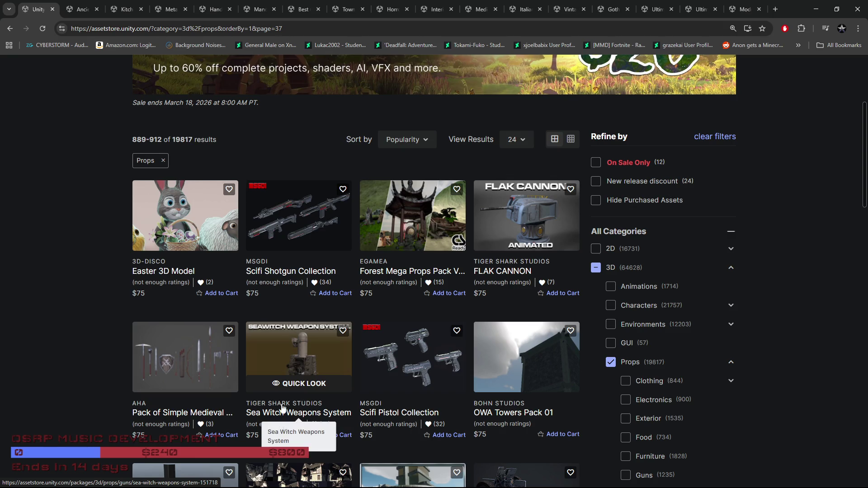
scroll(36, 388, down, 4)
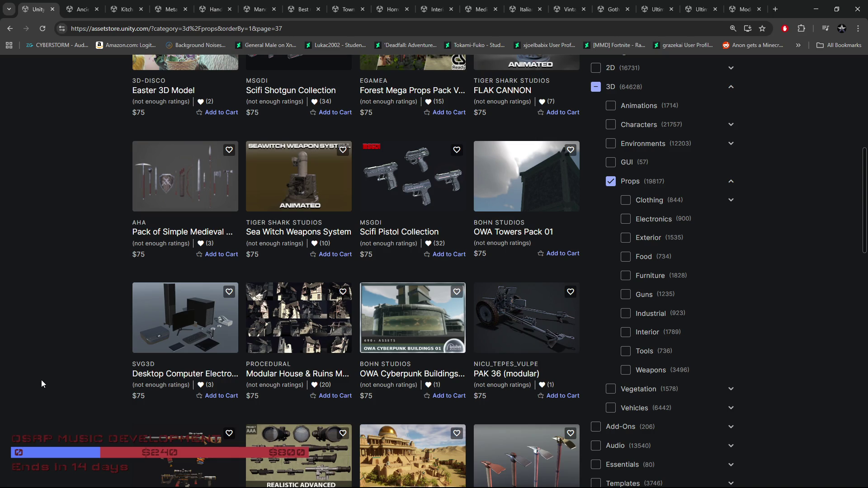
click(298, 347)
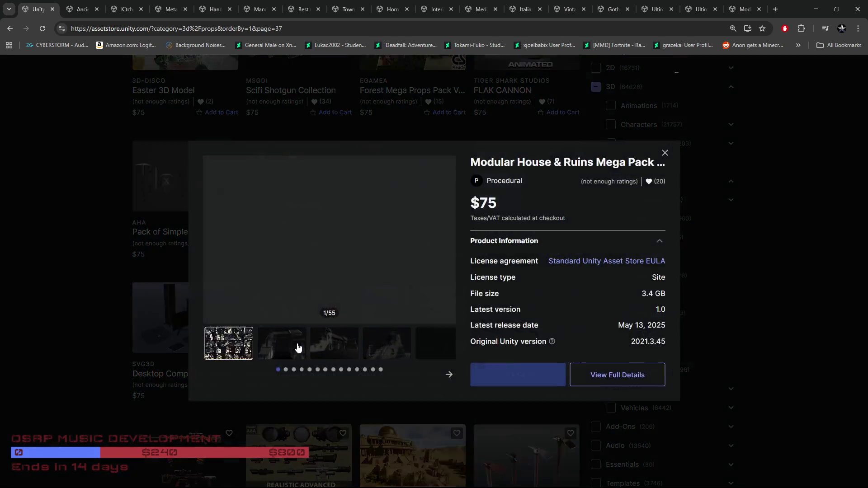
Page through the pack's preview images past 11 of 55.
click(446, 242)
click(447, 242)
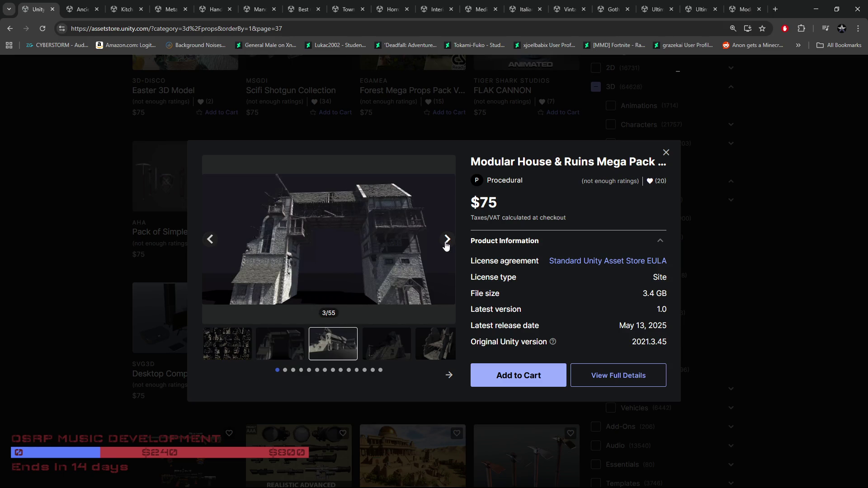
click(446, 243)
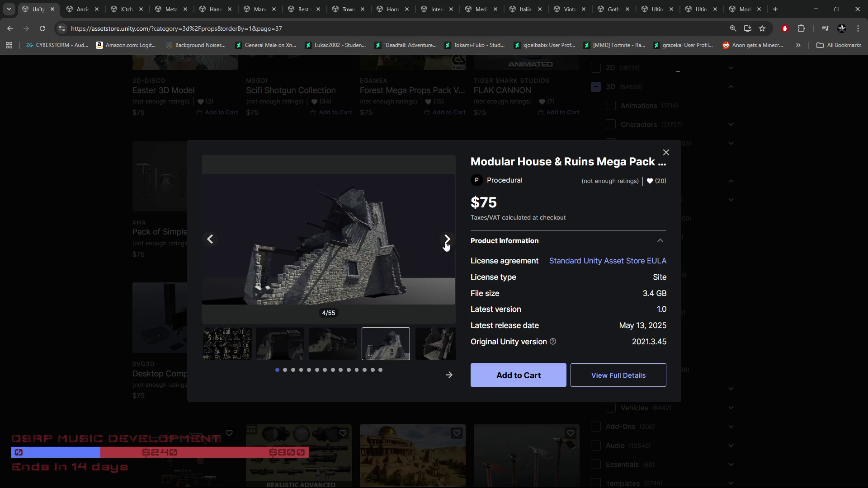
click(447, 243)
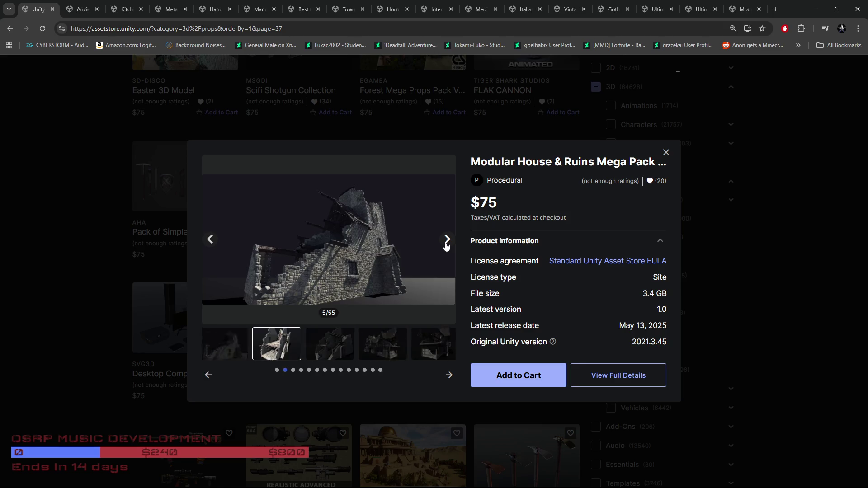
click(446, 243)
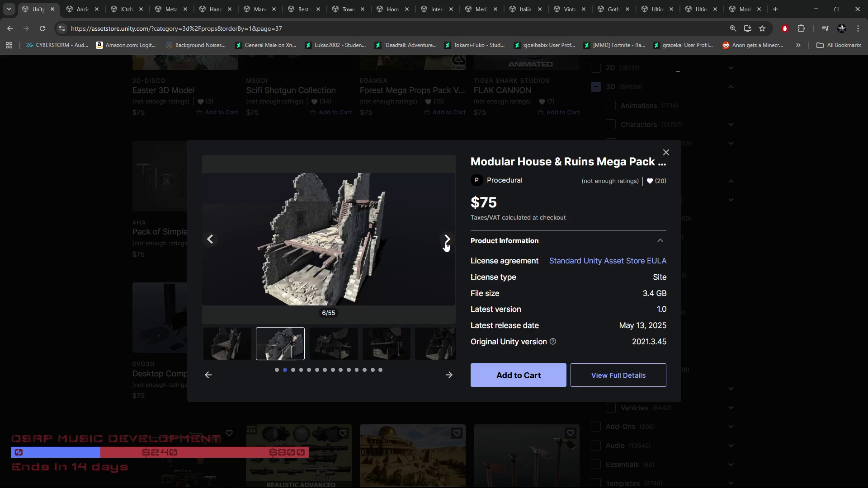
click(447, 242)
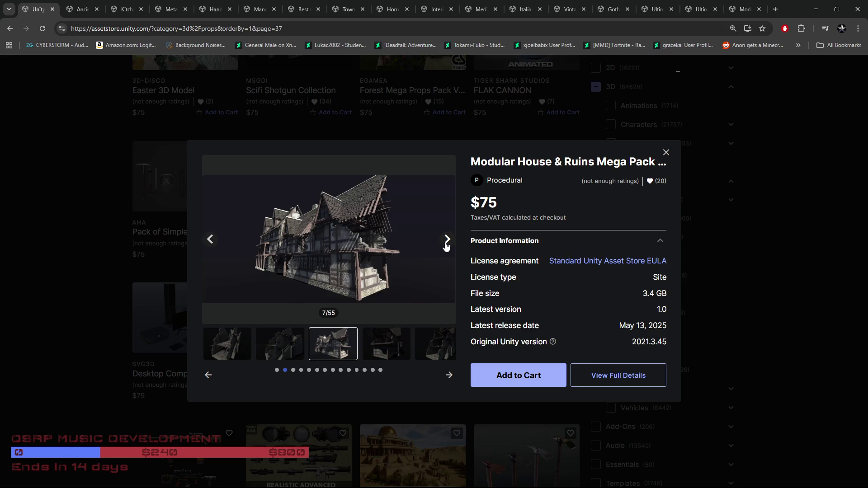
click(446, 243)
click(446, 243)
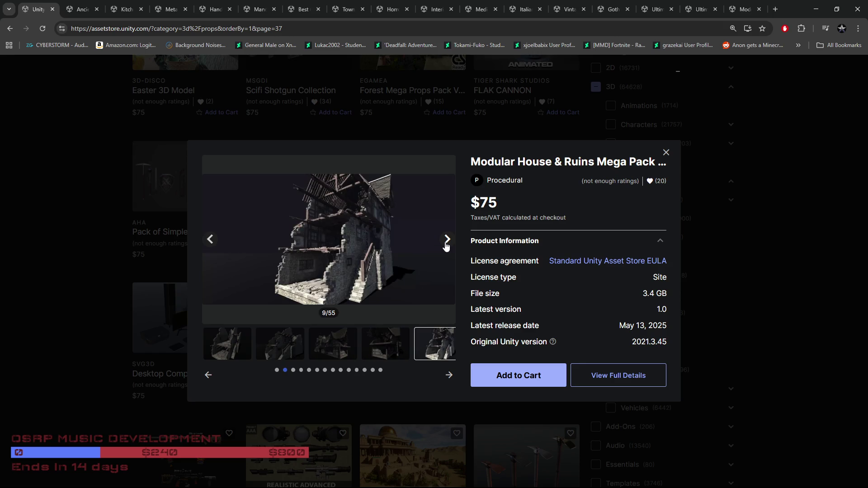
click(446, 243)
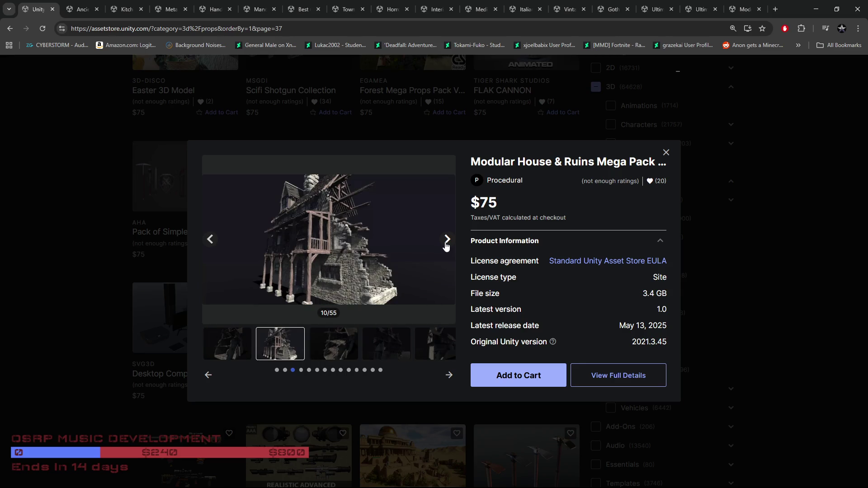
click(446, 243)
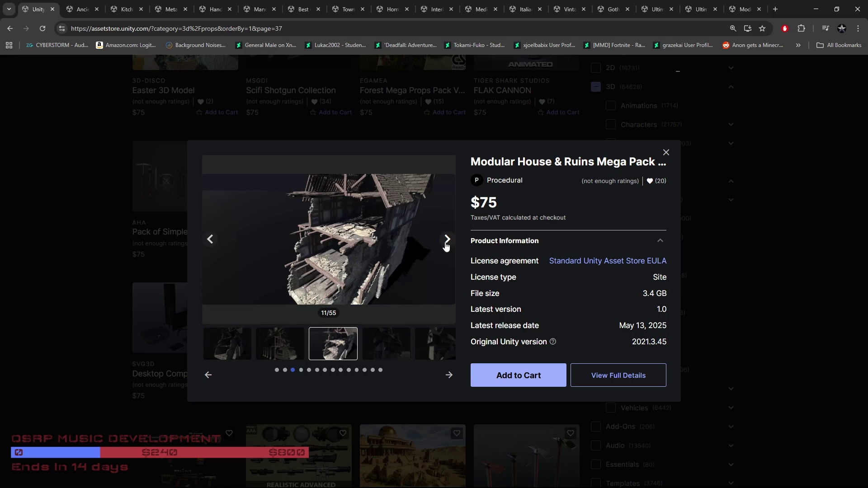
click(446, 243)
Close the preview and add Modular House & Ruins Mega Pack to Saved For Later.
click(86, 284)
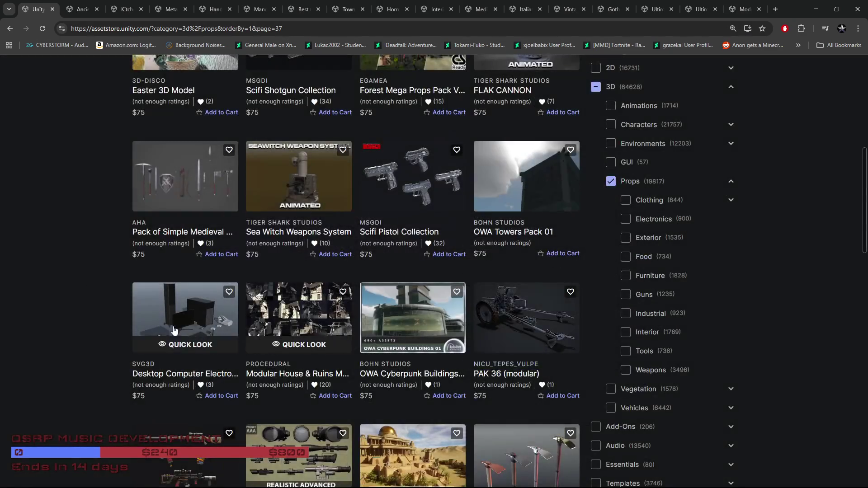
click(343, 293)
click(364, 244)
Finish saving the pack to the list and go to the next page of Props results.
click(525, 382)
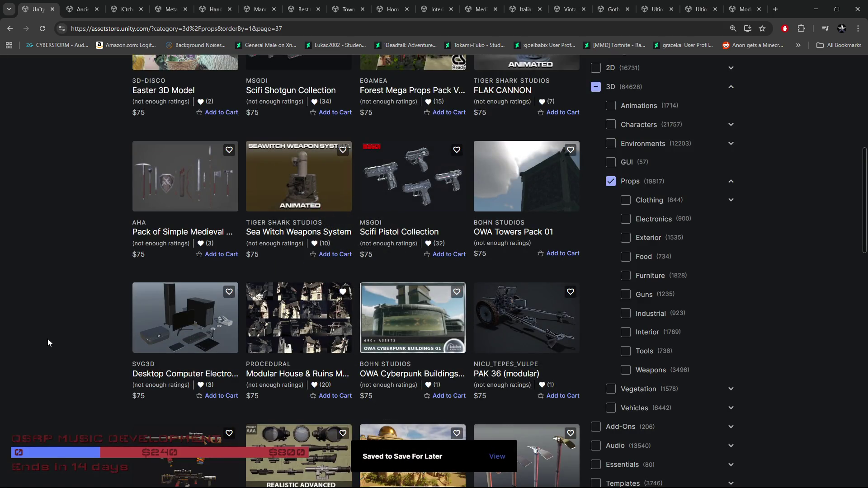
scroll(38, 340, down, 3)
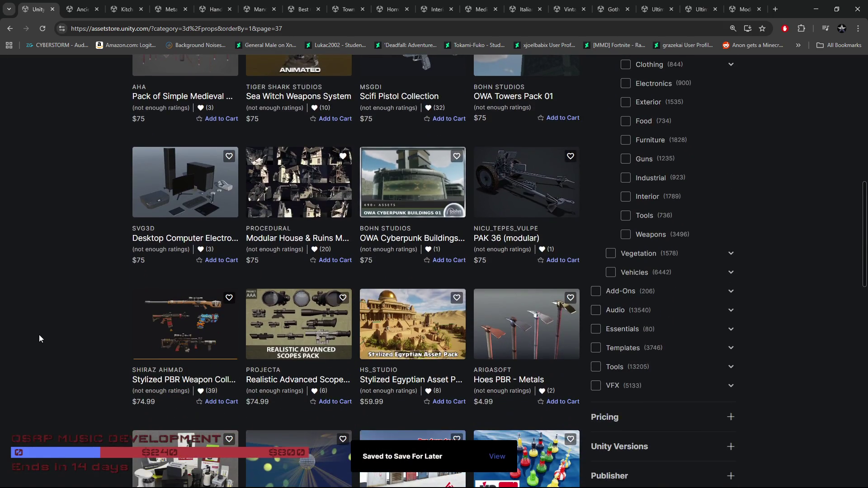
scroll(28, 336, down, 7)
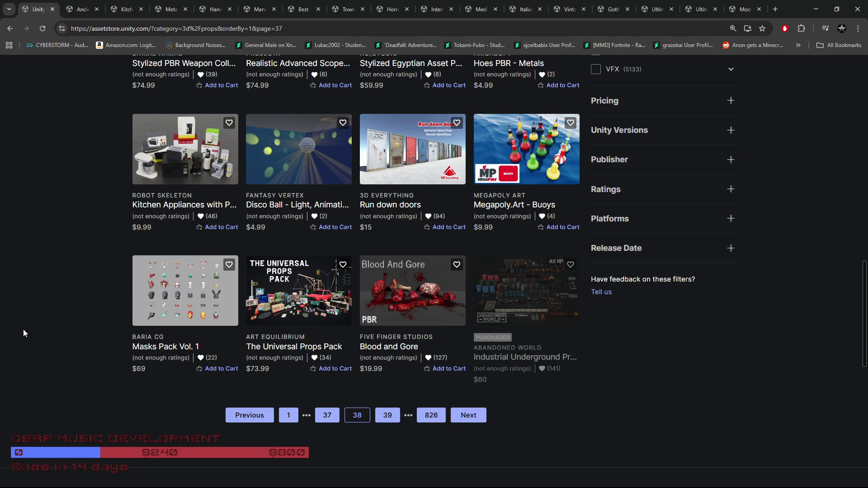
click(388, 415)
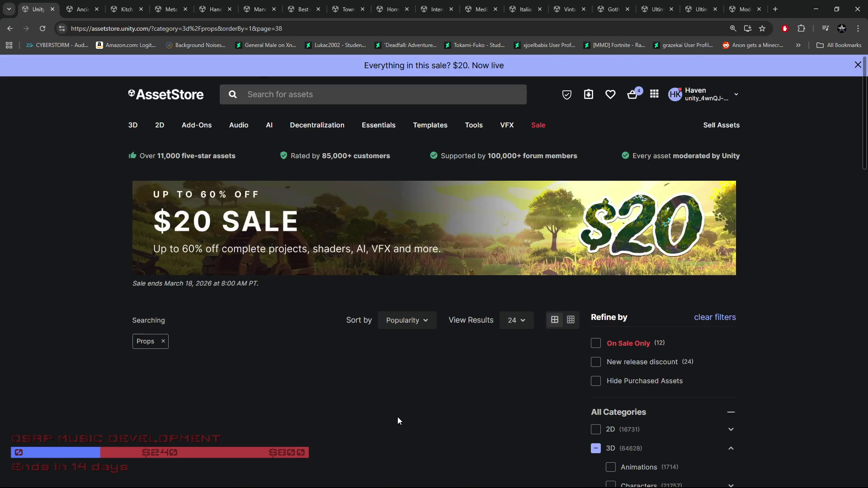
Open Decorative Vases ($5.49) in a new background tab.
scroll(1, 408, down, 4)
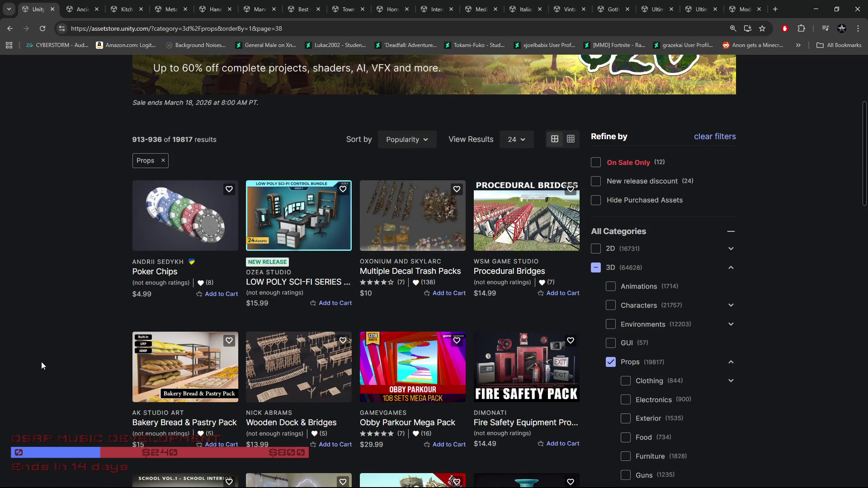
scroll(43, 356, down, 1)
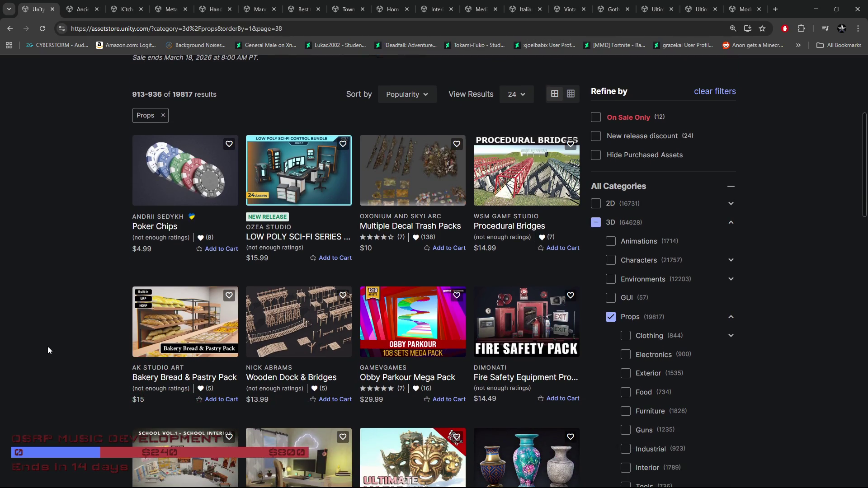
scroll(48, 351, down, 2)
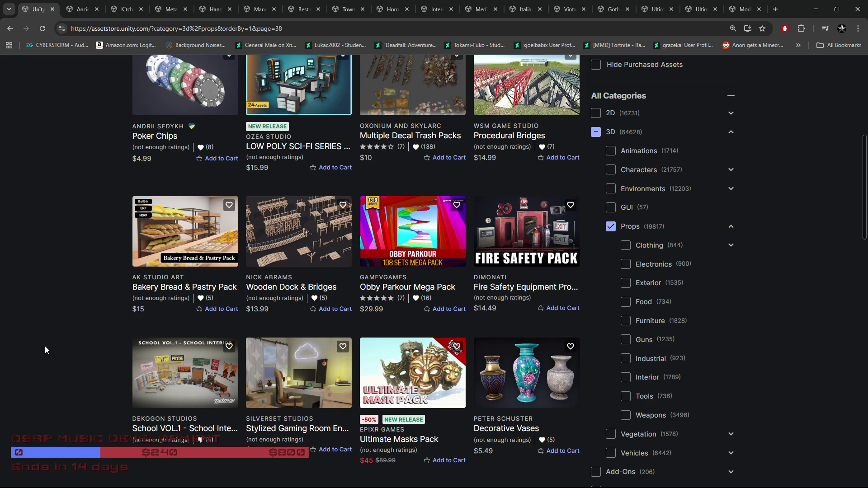
scroll(45, 346, down, 2)
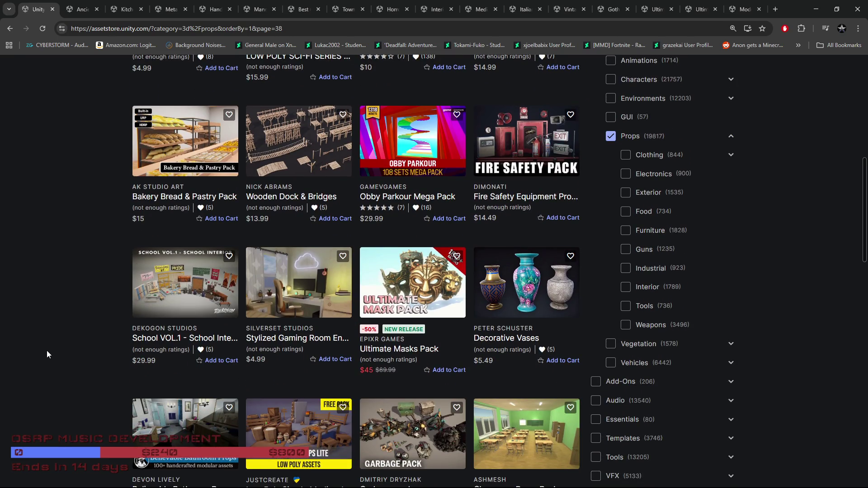
scroll(53, 348, down, 3)
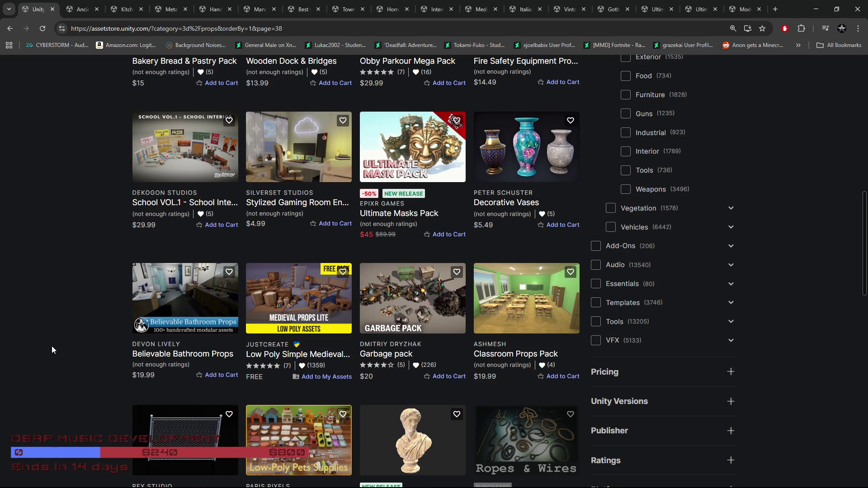
mouse_move(527, 174)
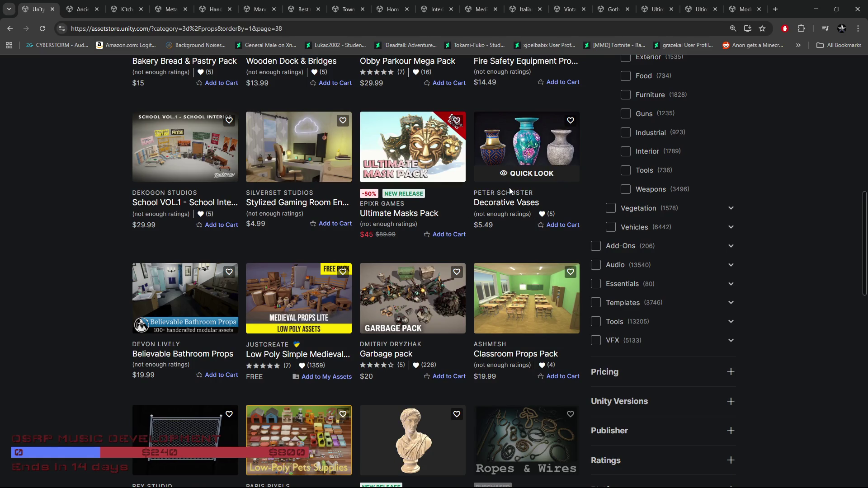
middle_click(529, 175)
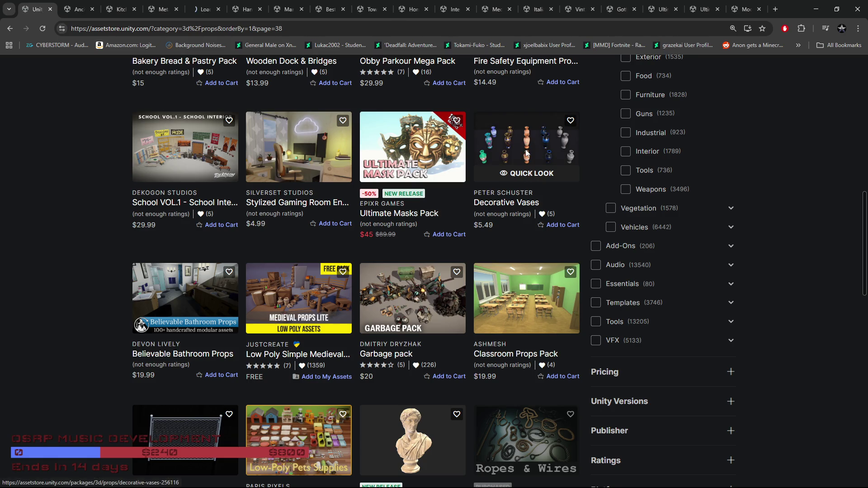
Scroll down to the pagination bar and go to results page 40.
scroll(60, 360, down, 4)
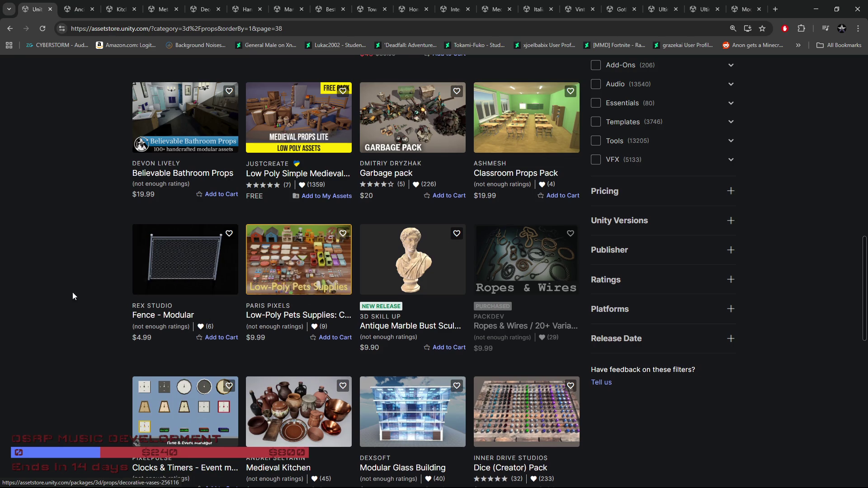
scroll(74, 292, down, 1)
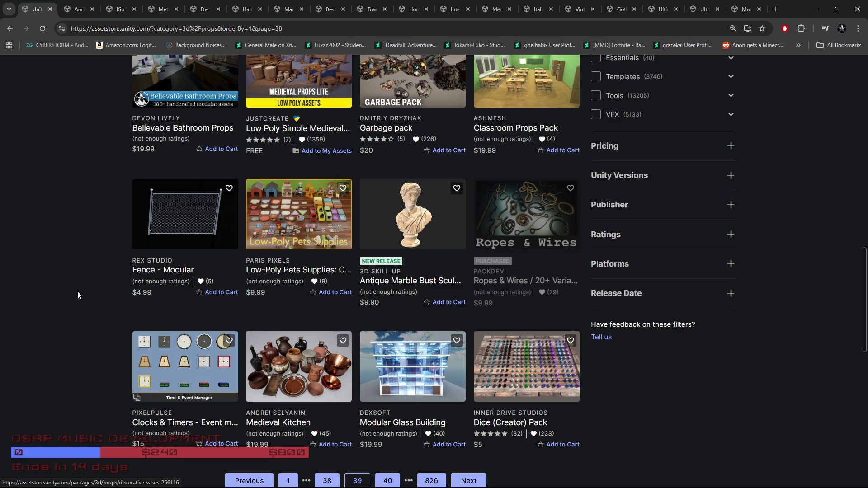
scroll(78, 291, down, 4)
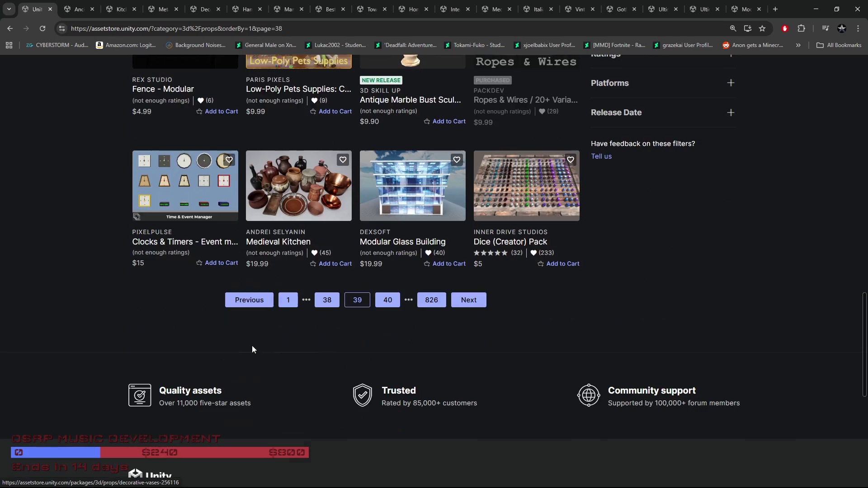
click(388, 300)
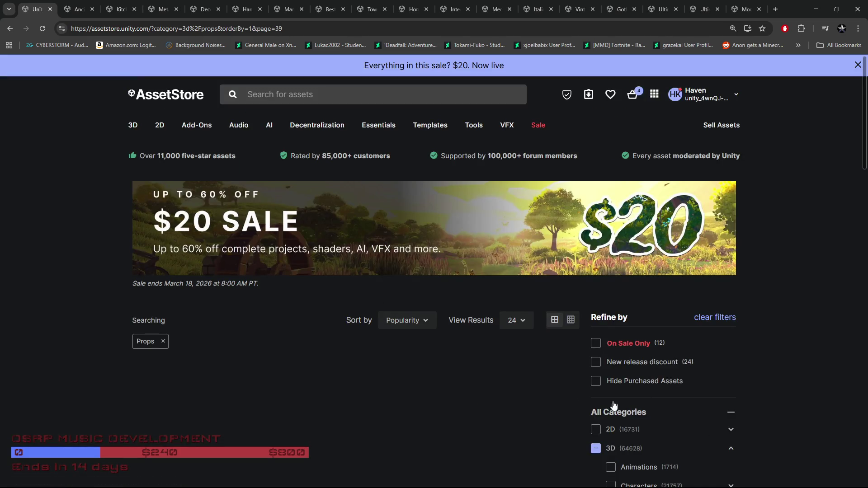
Open Wooden statues in a new background tab and go to results page 41.
scroll(410, 381, down, 4)
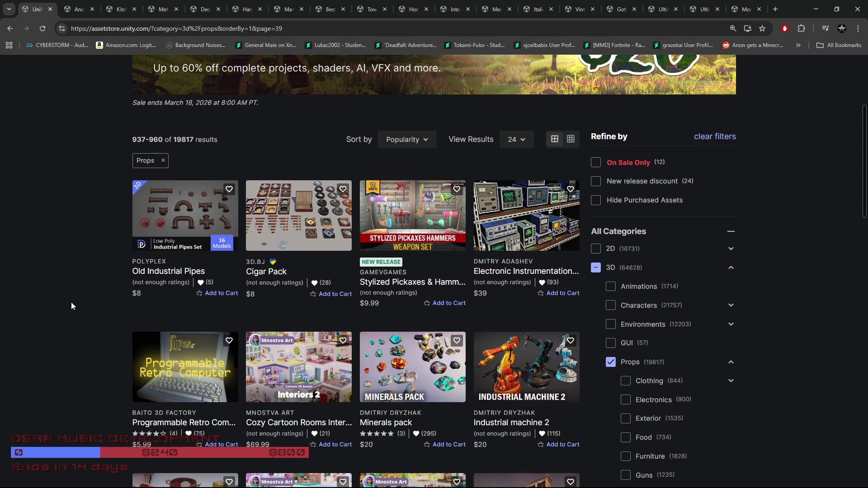
scroll(72, 302, down, 5)
scroll(72, 297, down, 2)
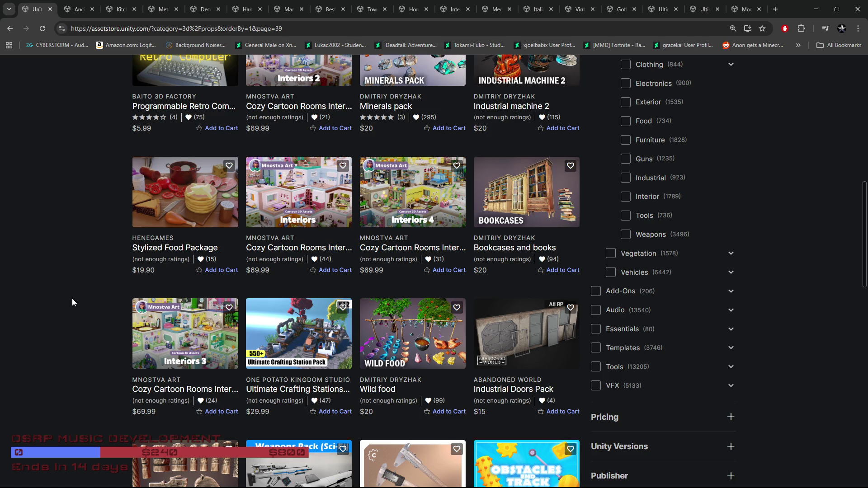
scroll(71, 299, down, 4)
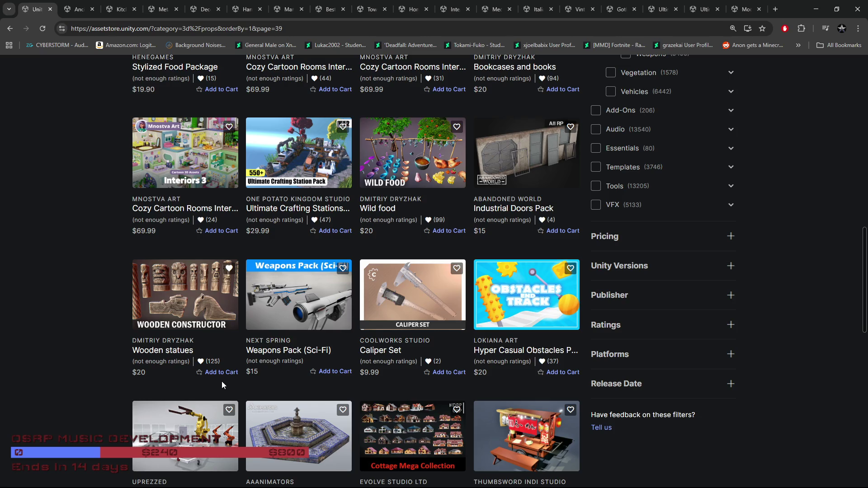
mouse_move(222, 381)
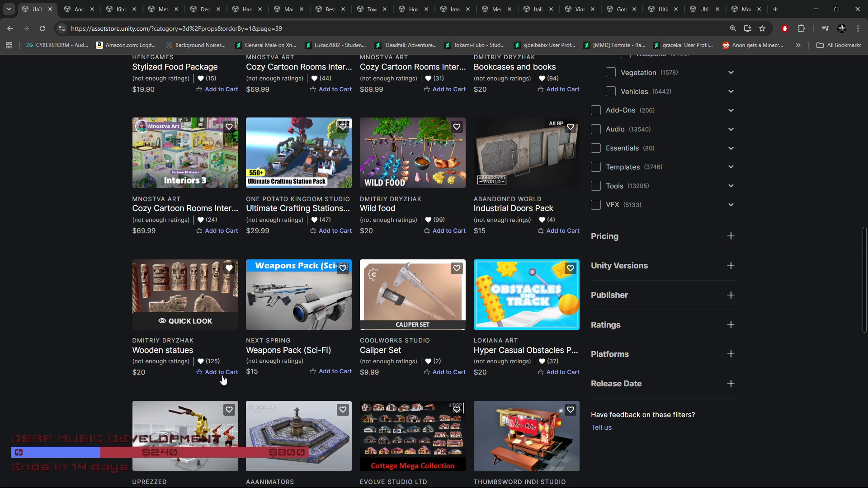
middle_click(190, 300)
scroll(61, 345, down, 2)
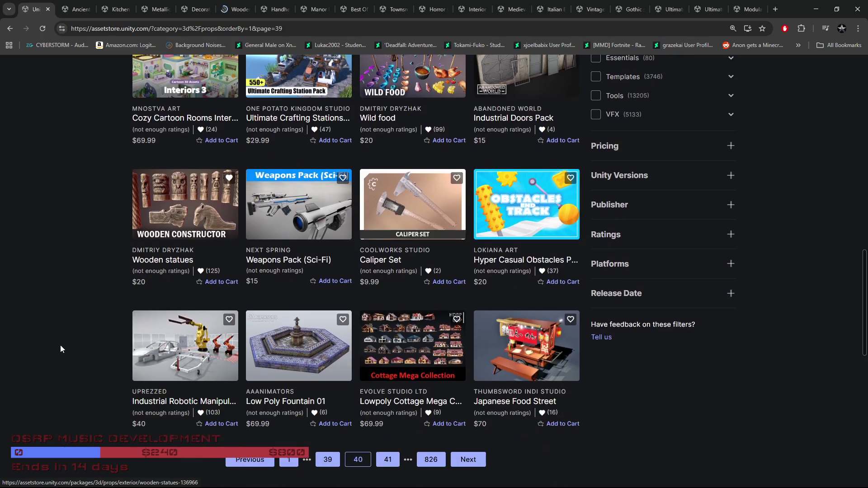
click(392, 464)
Browse page 41 results 961–984, then open the store homepage in a new tab.
scroll(9, 275, down, 3)
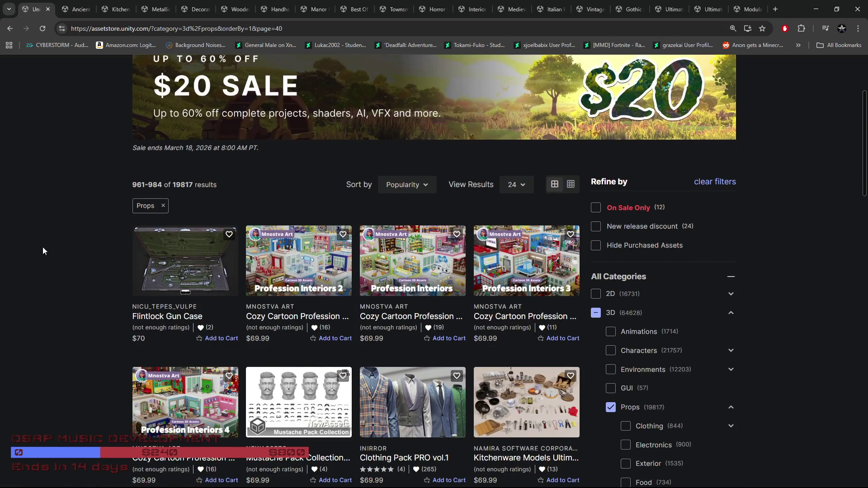
scroll(44, 250, down, 3)
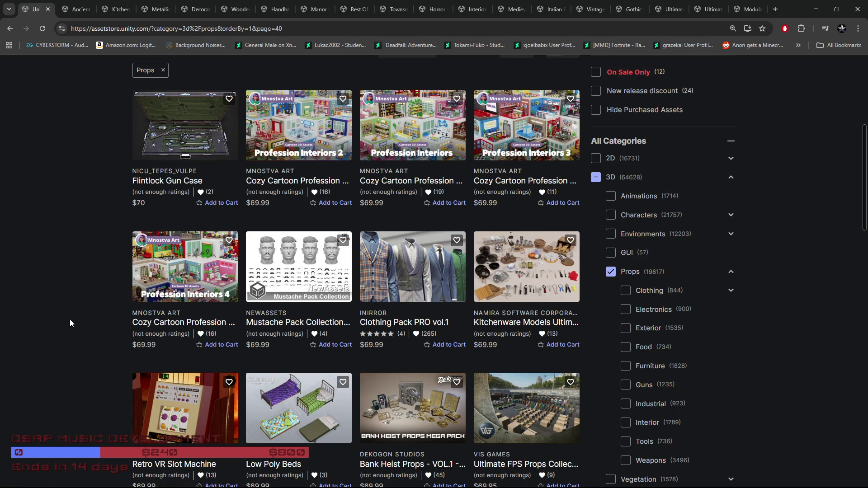
scroll(70, 318, down, 5)
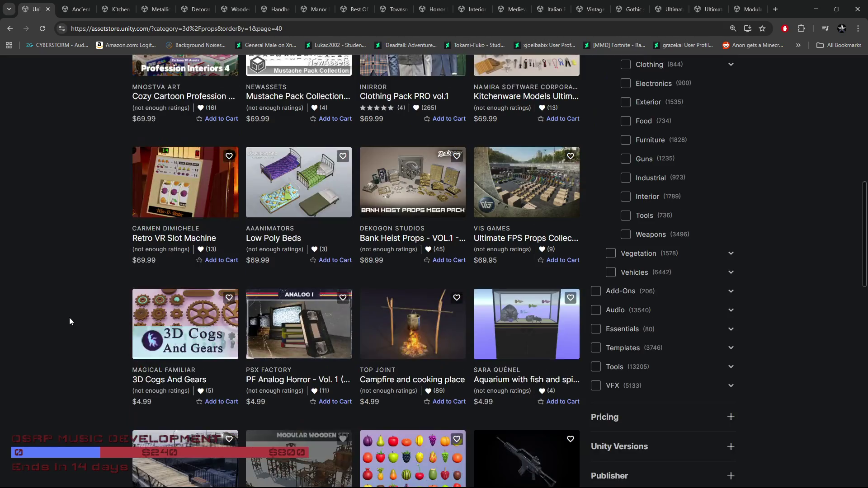
scroll(69, 318, down, 4)
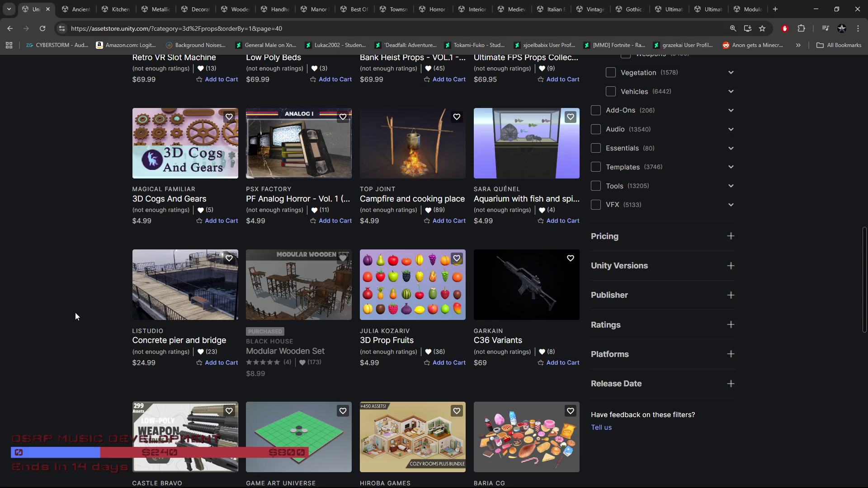
scroll(76, 316, down, 3)
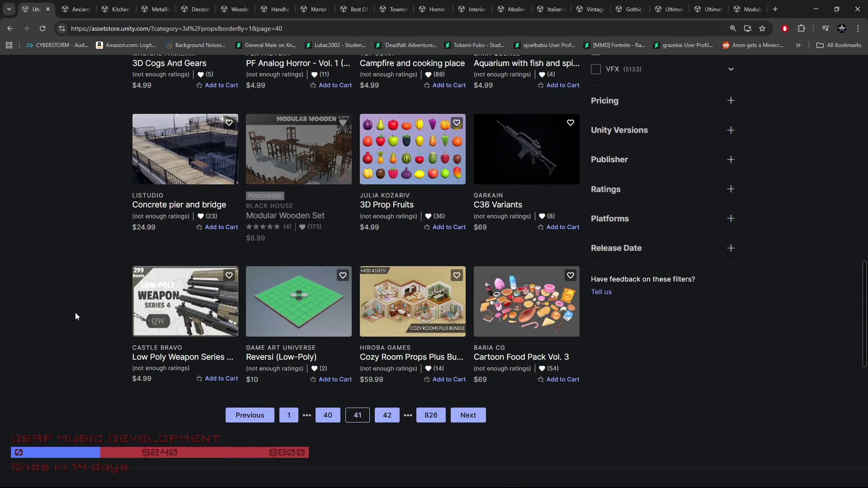
scroll(87, 318, up, 15)
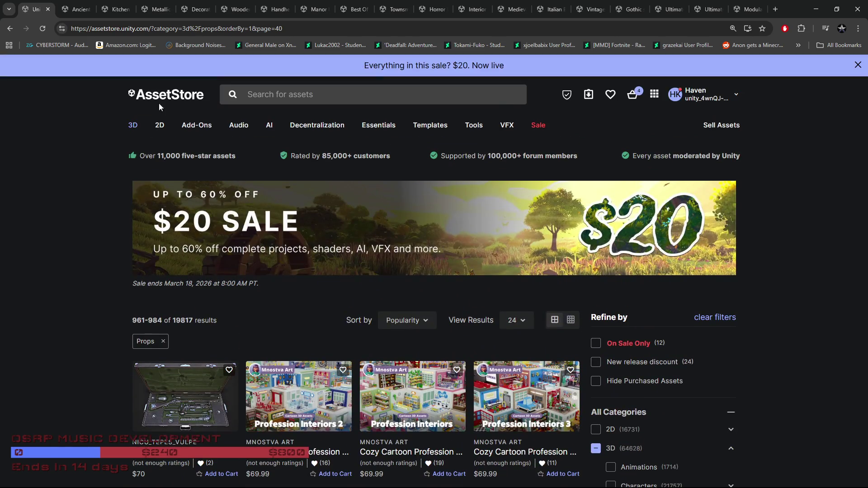
middle_click(166, 95)
click(260, 9)
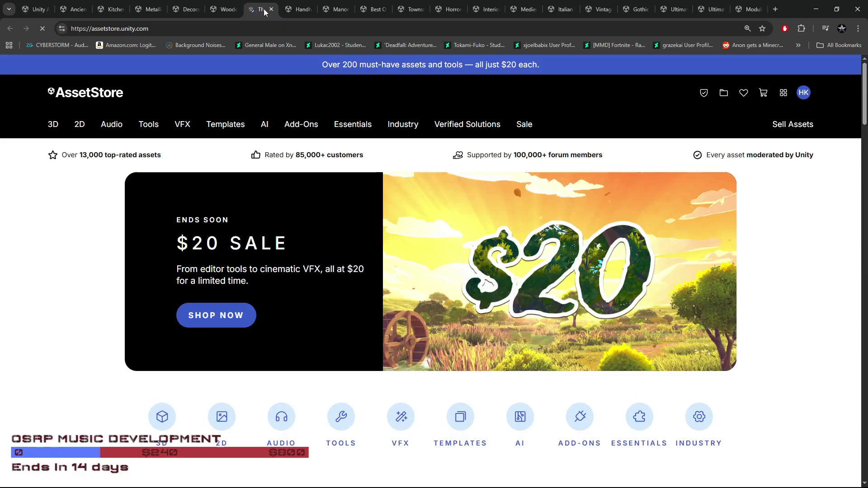
Search the store for 'artifact' and filter to the 3D category, giving 486 results.
click(326, 92)
text(ar)
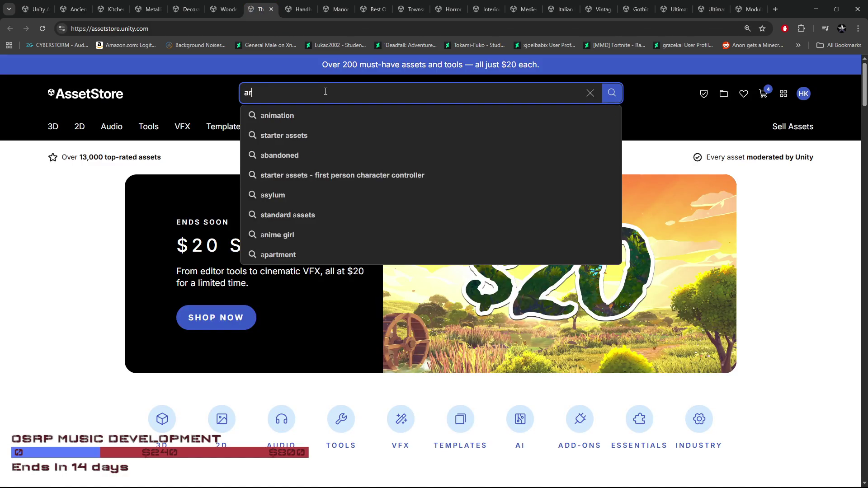
text(tifact)
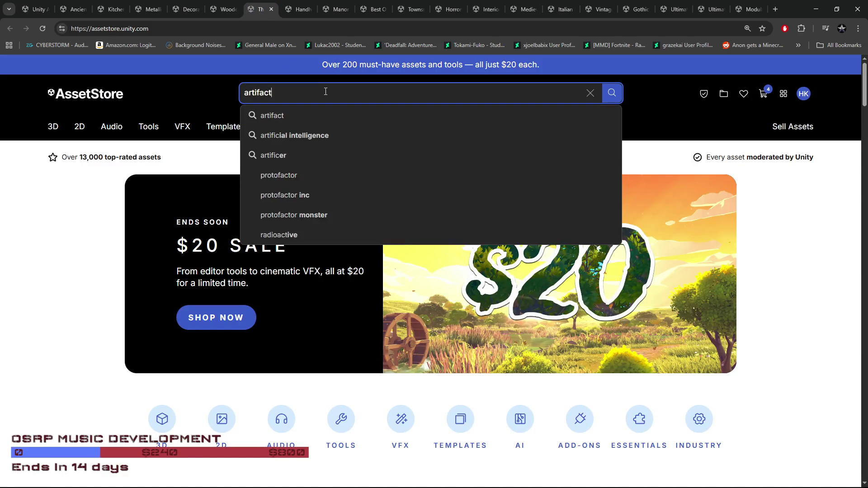
key(Return)
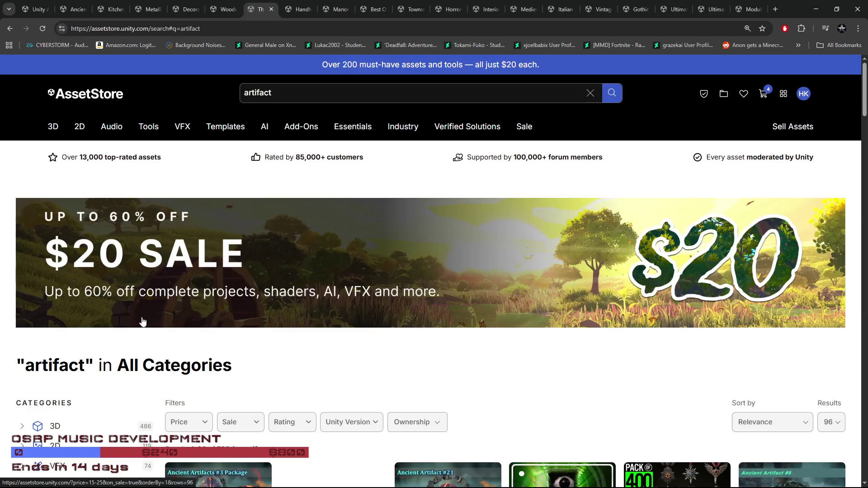
scroll(141, 326, down, 4)
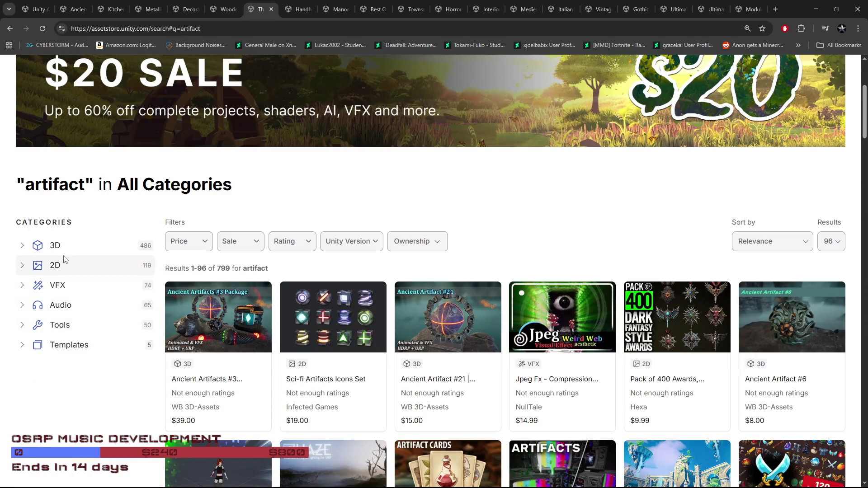
click(57, 246)
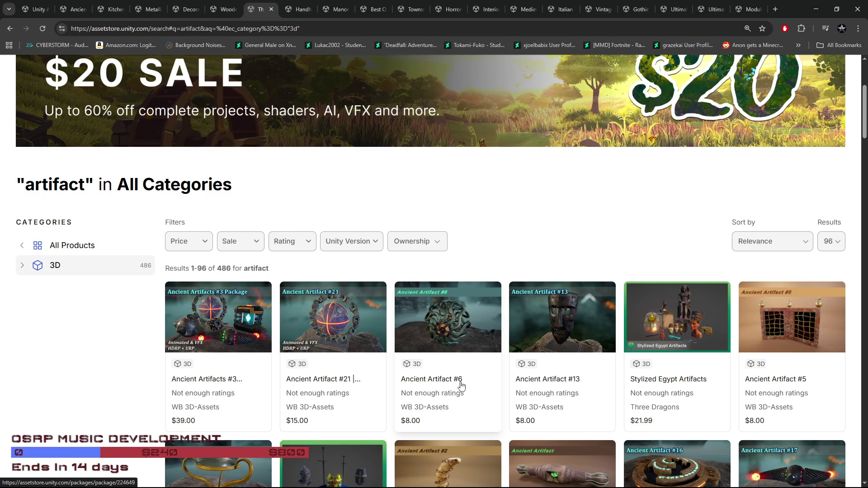
scroll(461, 381, down, 2)
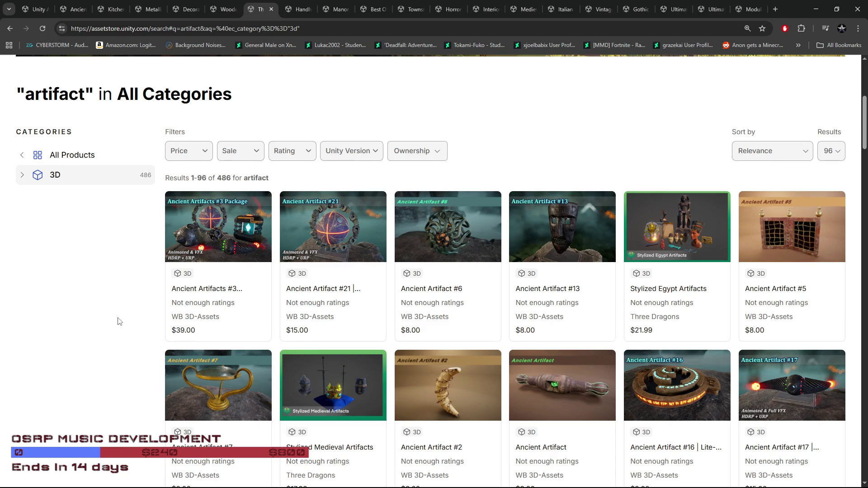
Scroll through the first page of 3D 'artifact' results and open page 2 (results 97–192).
scroll(122, 320, down, 2)
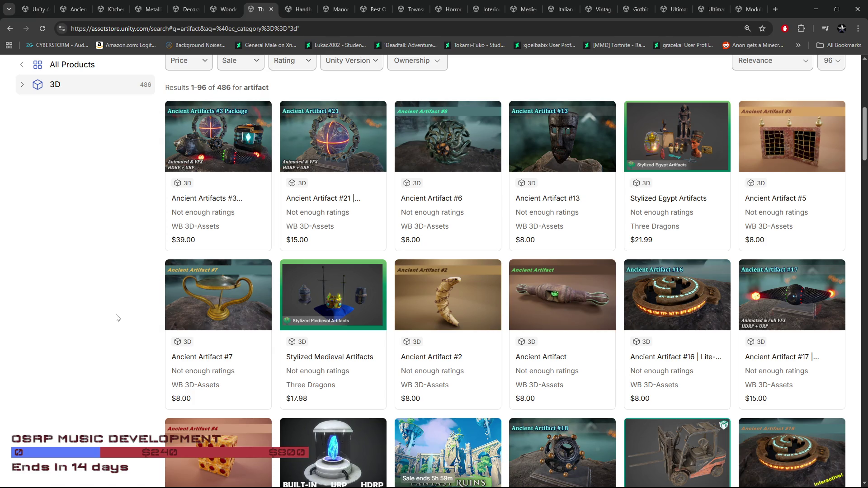
scroll(387, 345, down, 8)
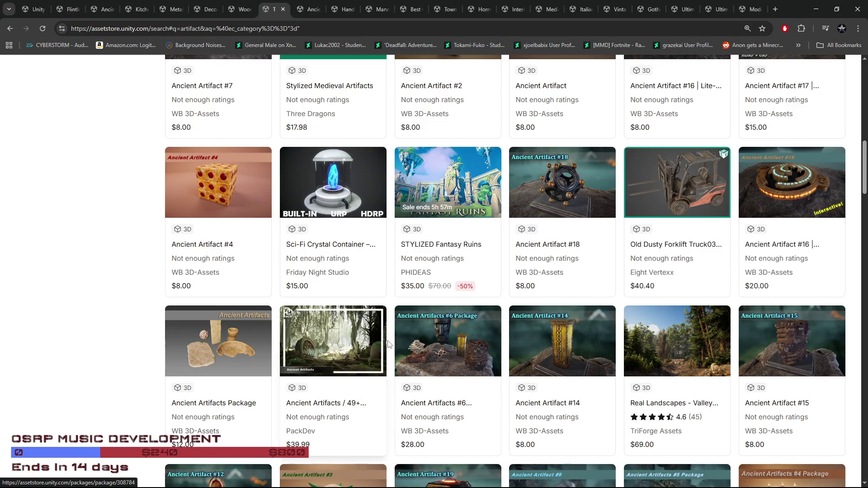
scroll(388, 345, down, 1)
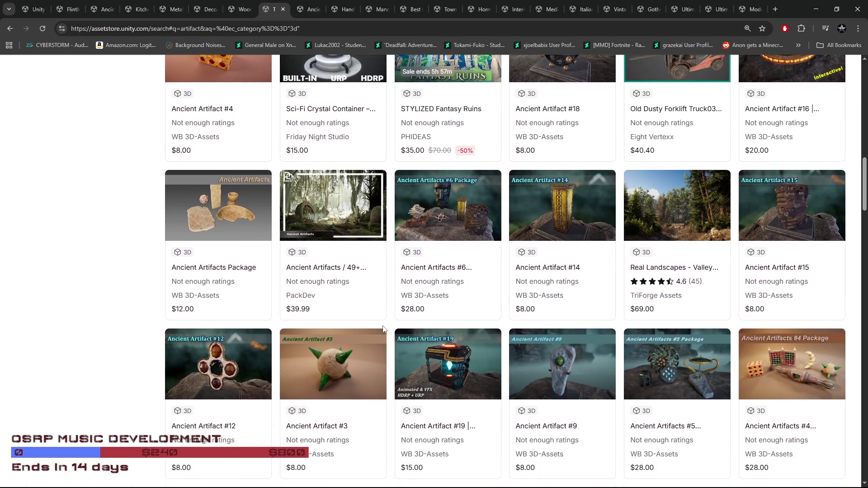
scroll(407, 342, down, 4)
scroll(408, 343, down, 3)
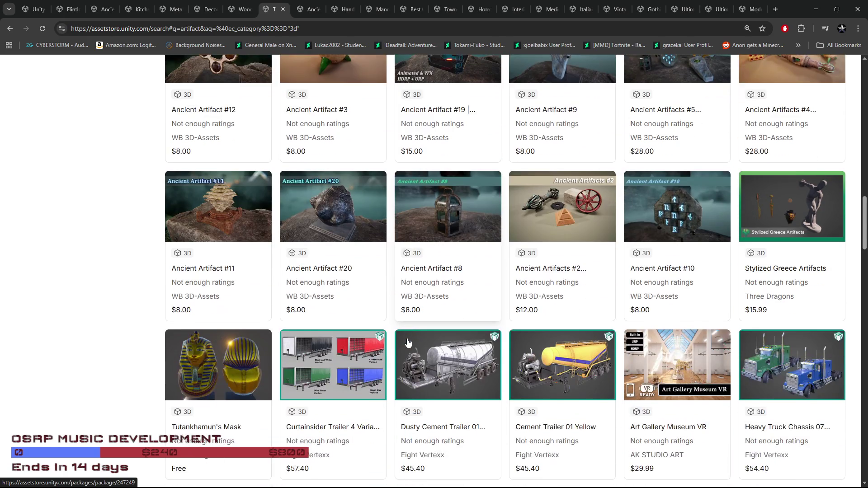
scroll(413, 341, down, 3)
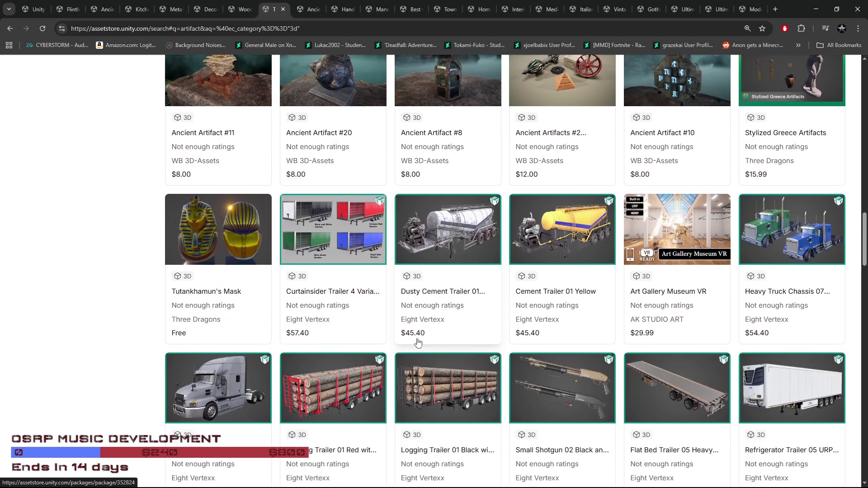
scroll(439, 344, down, 4)
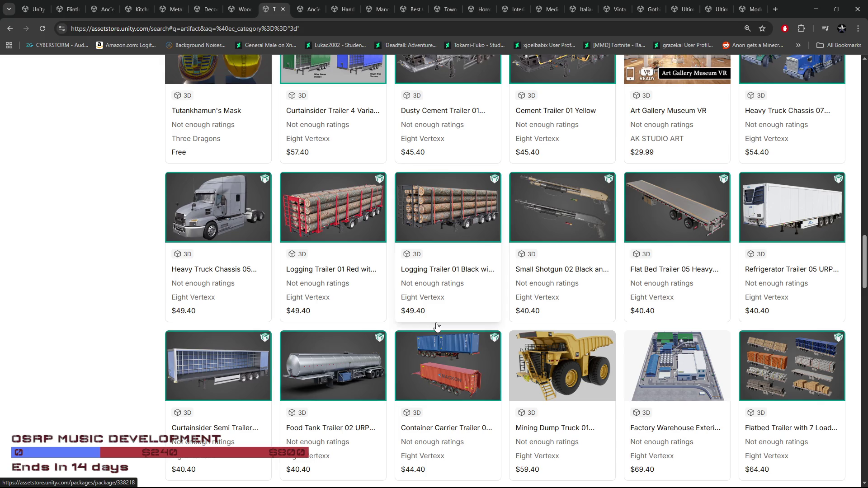
scroll(441, 326, down, 3)
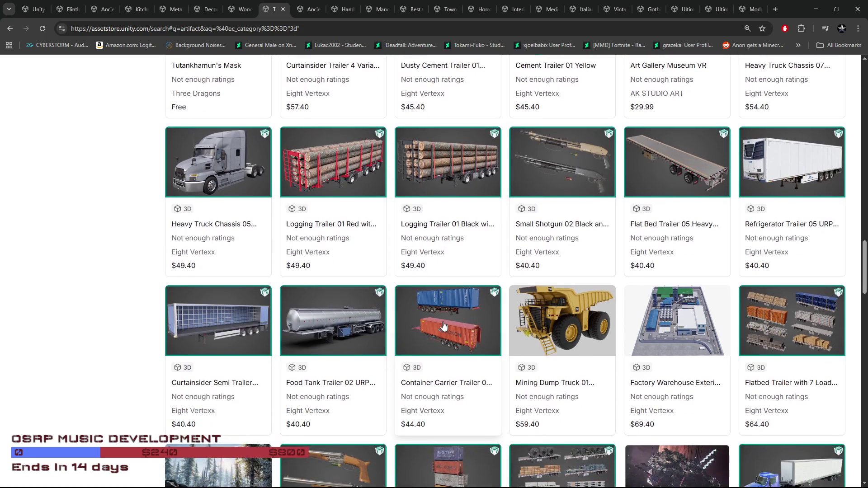
scroll(449, 322, down, 3)
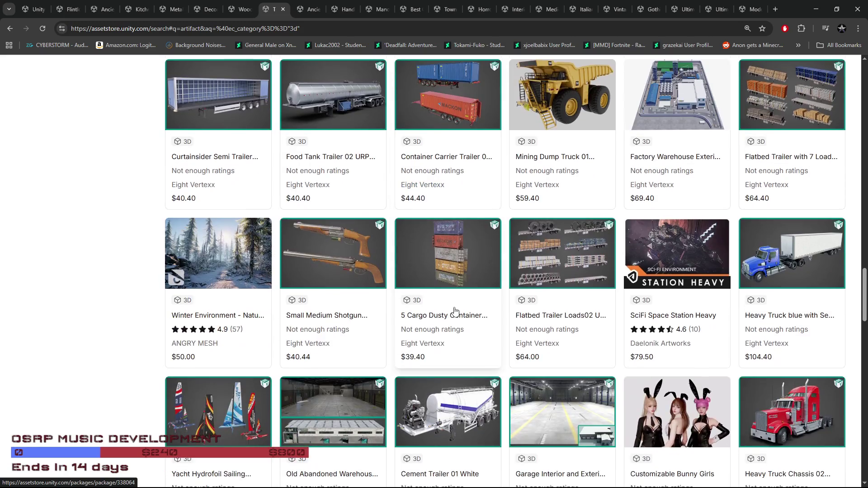
scroll(455, 311, down, 2)
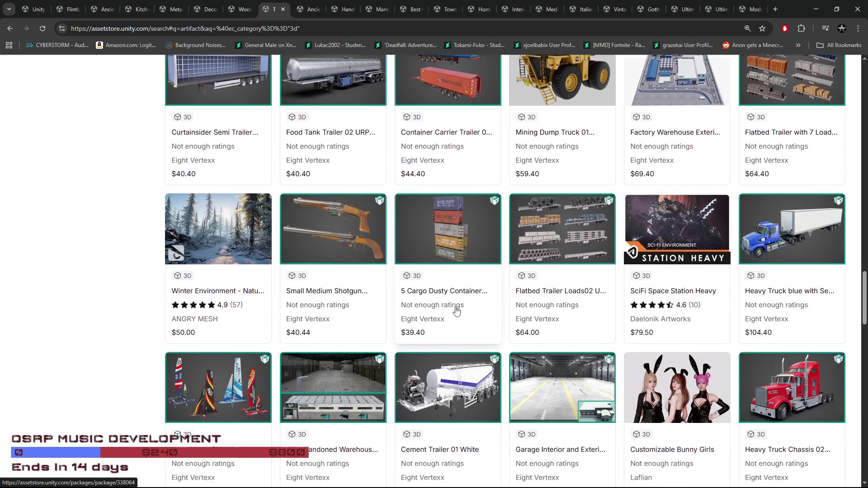
scroll(460, 318, down, 3)
scroll(461, 319, down, 2)
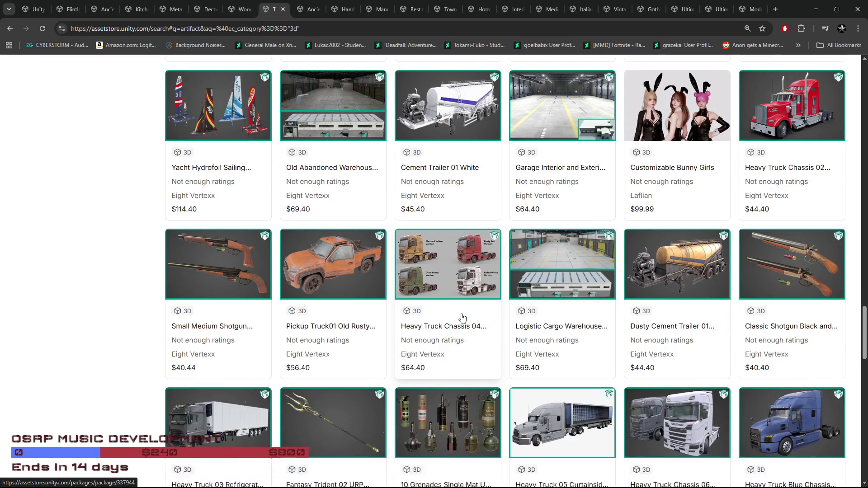
scroll(465, 307, down, 5)
scroll(466, 308, down, 8)
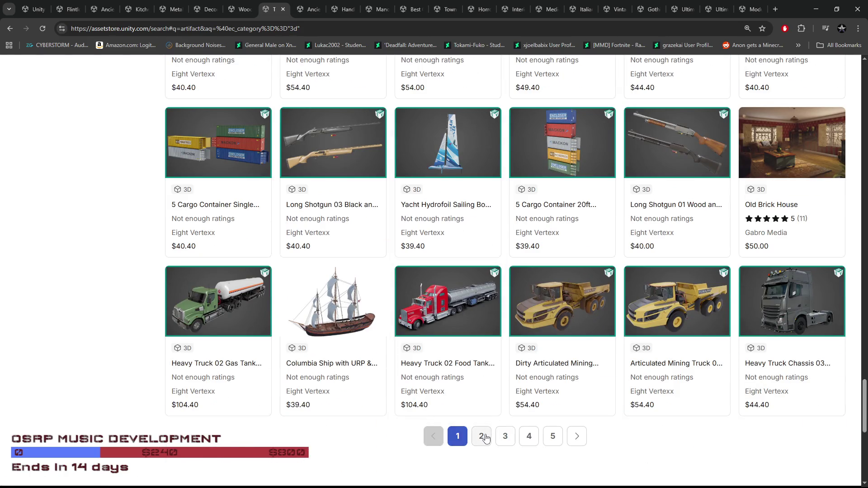
click(482, 437)
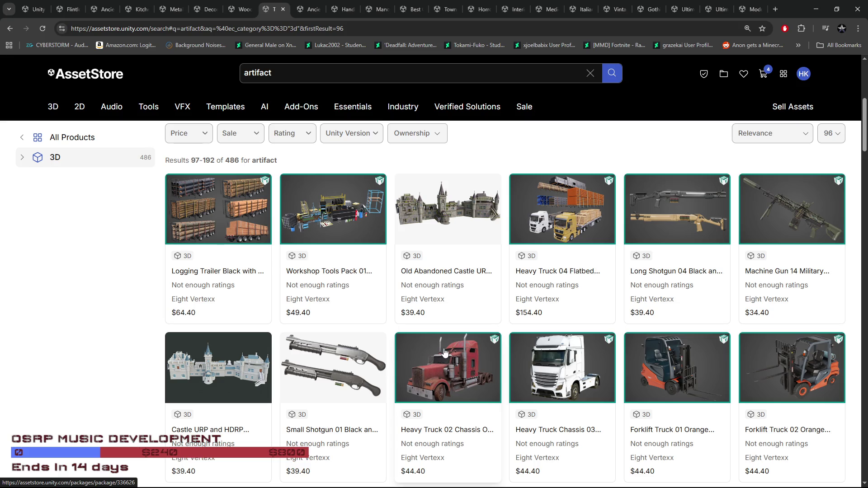
Scroll down through page 2 of the 3D 'artifact' results.
scroll(446, 351, down, 7)
scroll(448, 348, down, 9)
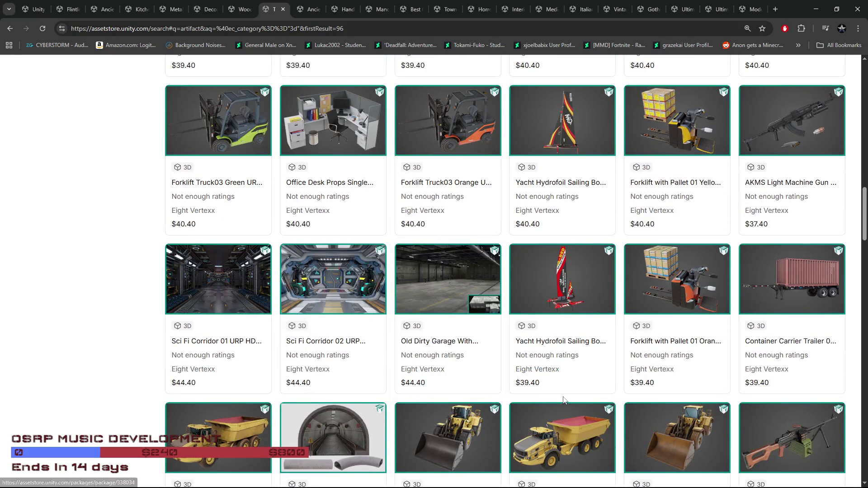
scroll(564, 400, down, 14)
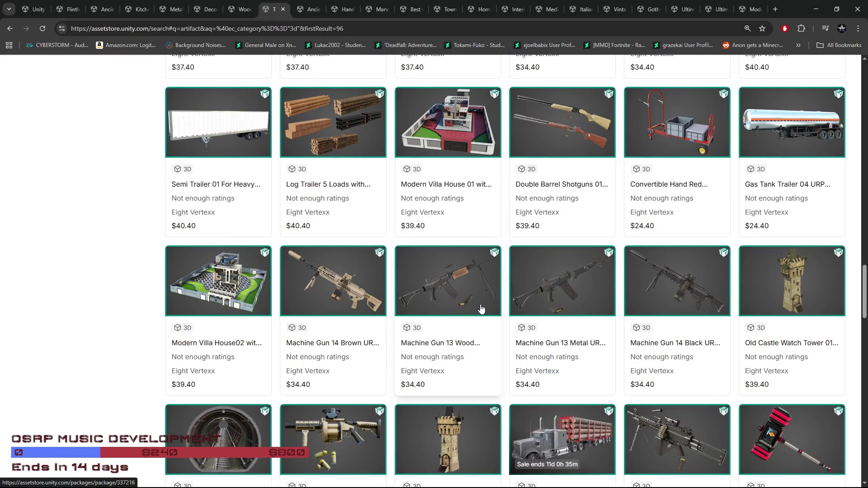
scroll(540, 315, down, 5)
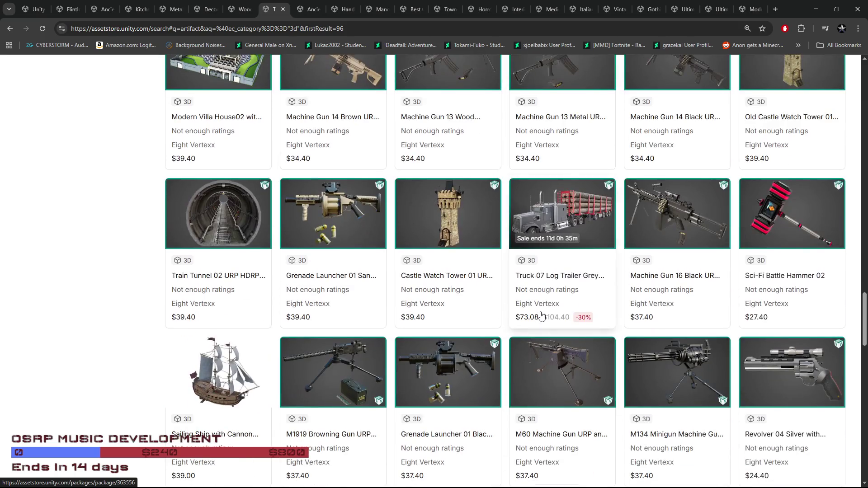
scroll(540, 314, down, 3)
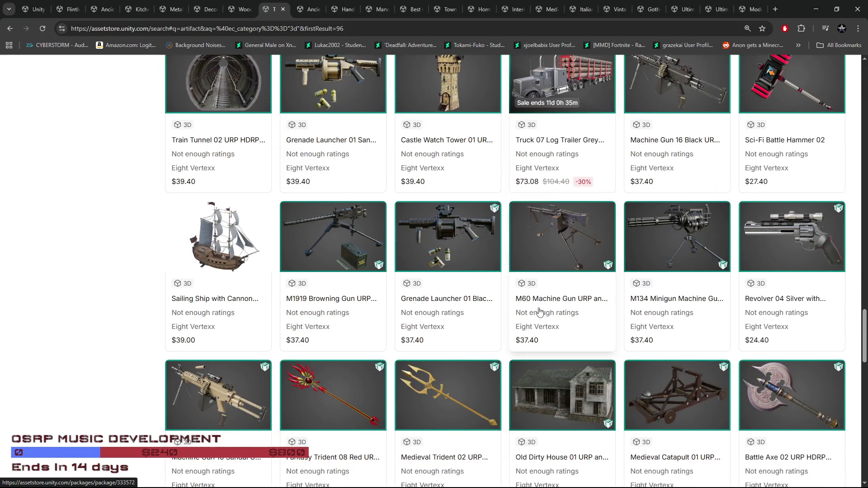
scroll(539, 311, down, 4)
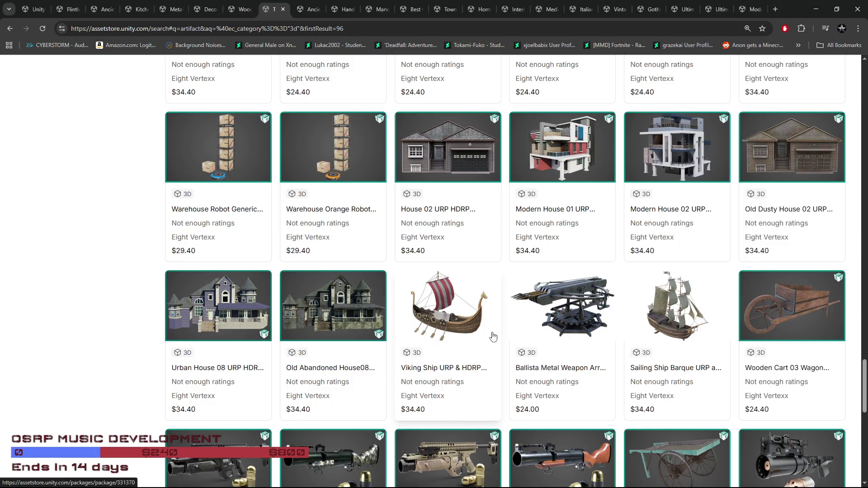
scroll(494, 336, down, 5)
Go to page 3 (results 193–288 of 486) and scroll to its last row.
click(506, 419)
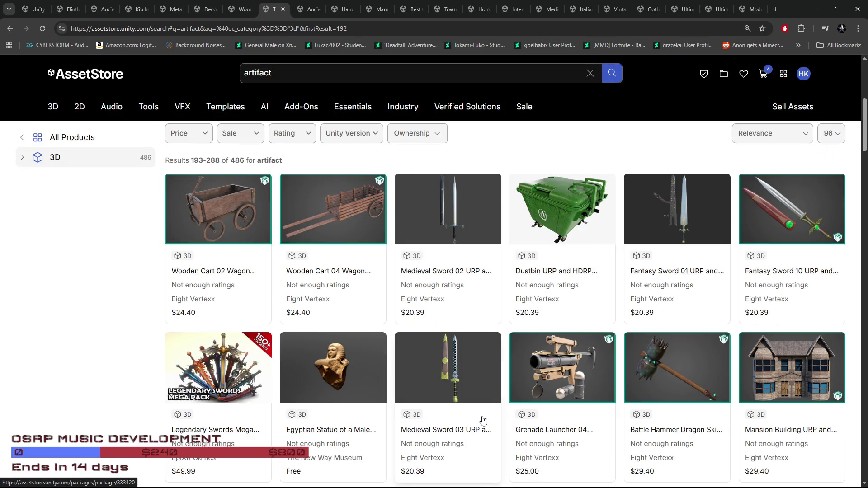
scroll(482, 421, down, 4)
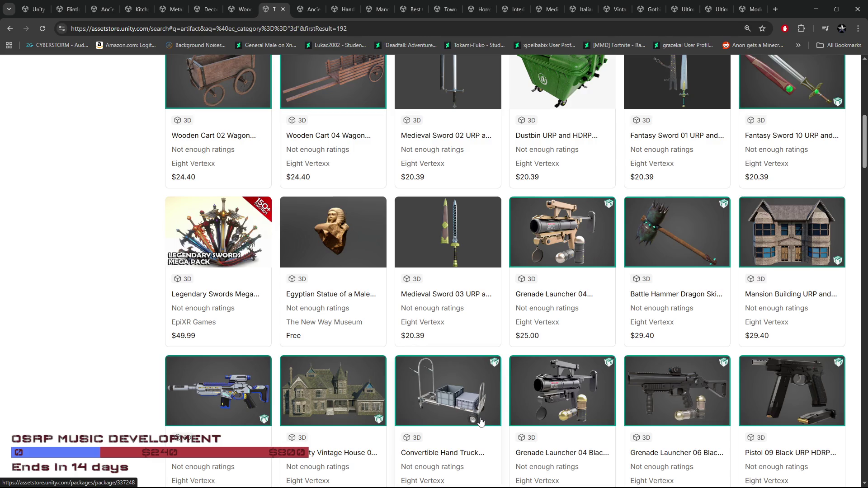
scroll(480, 422, down, 15)
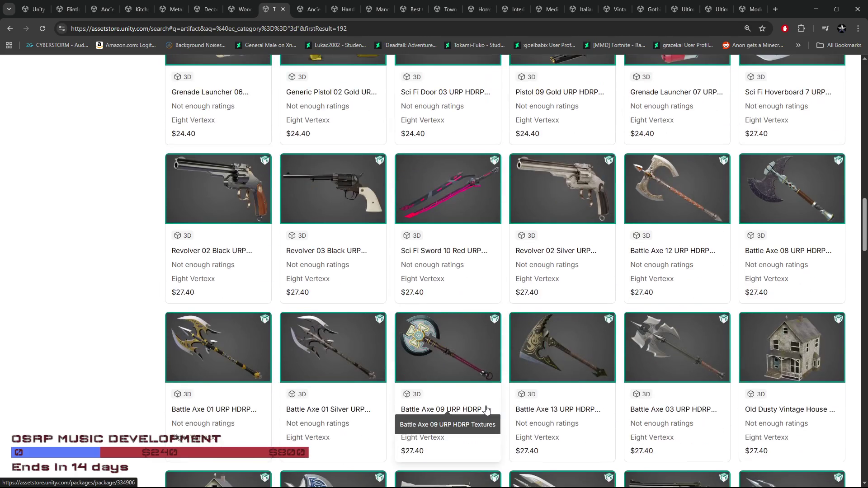
scroll(486, 409, down, 5)
scroll(486, 410, down, 4)
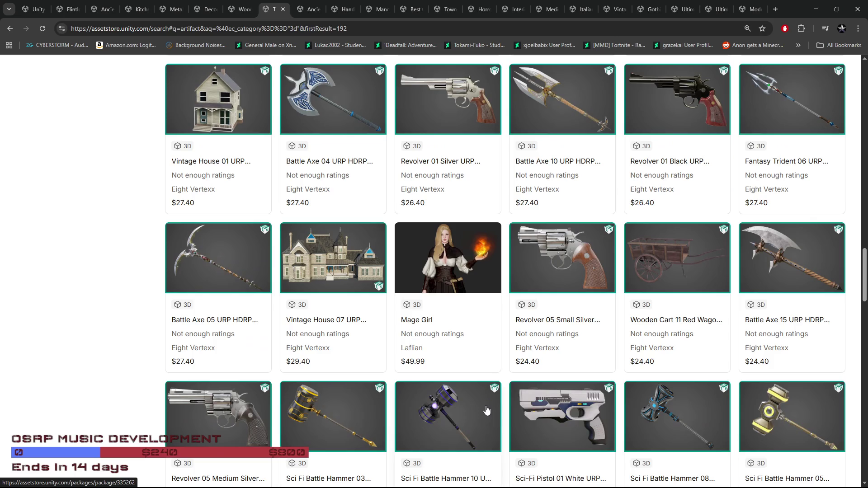
scroll(486, 410, down, 5)
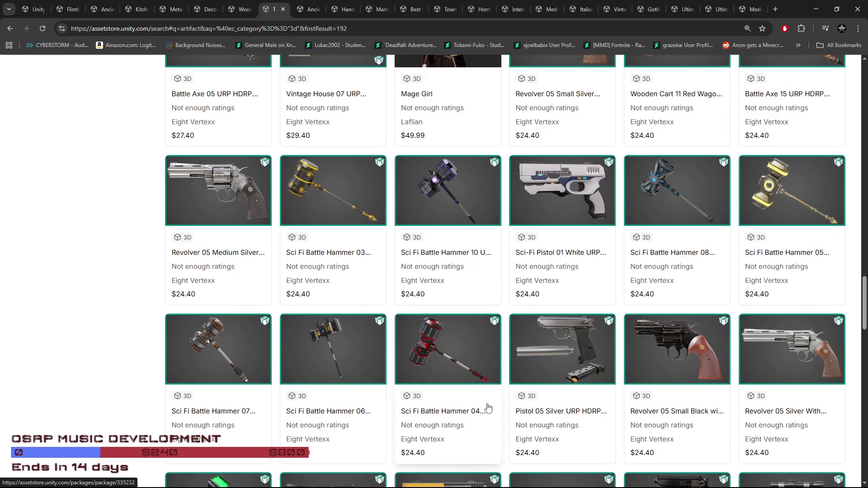
scroll(488, 409, down, 16)
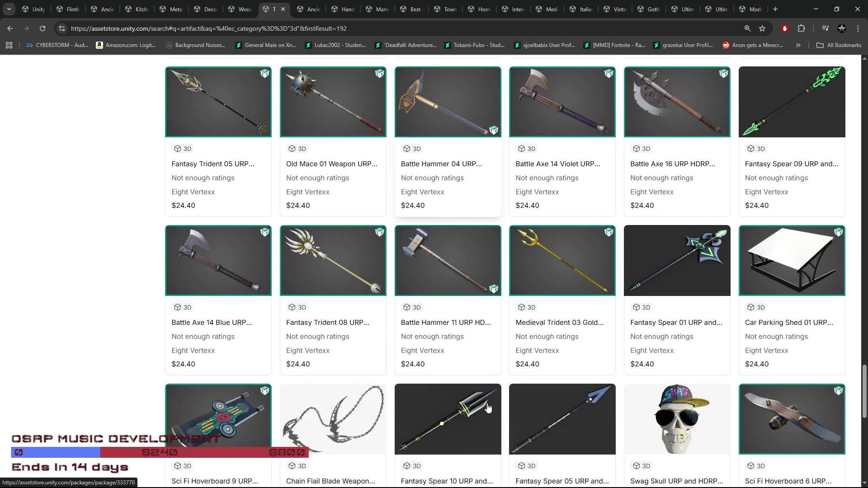
scroll(486, 407, down, 5)
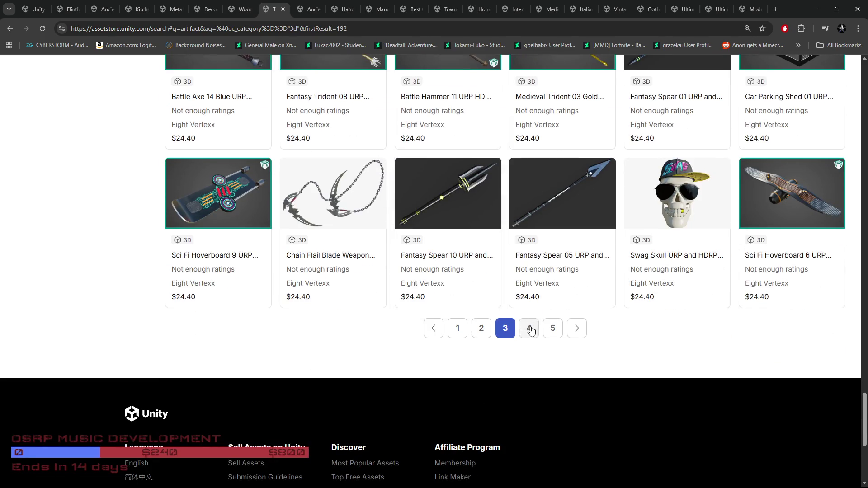
Go to page 4 (items 289–384) and scroll past Rome: Fantasy Pack II and Voxel Dungeon Pack.
click(530, 329)
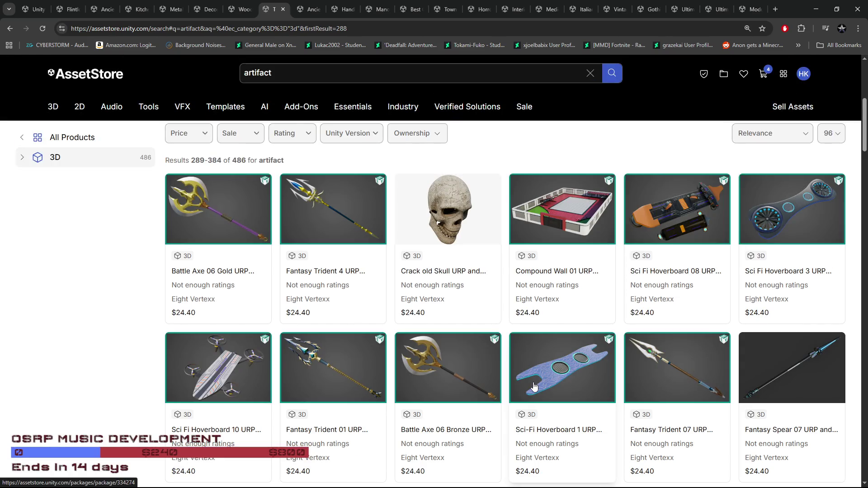
scroll(535, 385, down, 2)
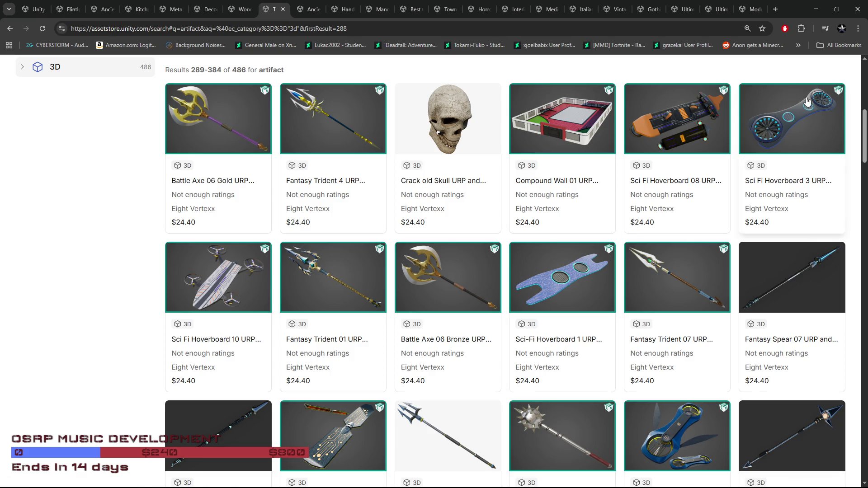
scroll(498, 334, down, 4)
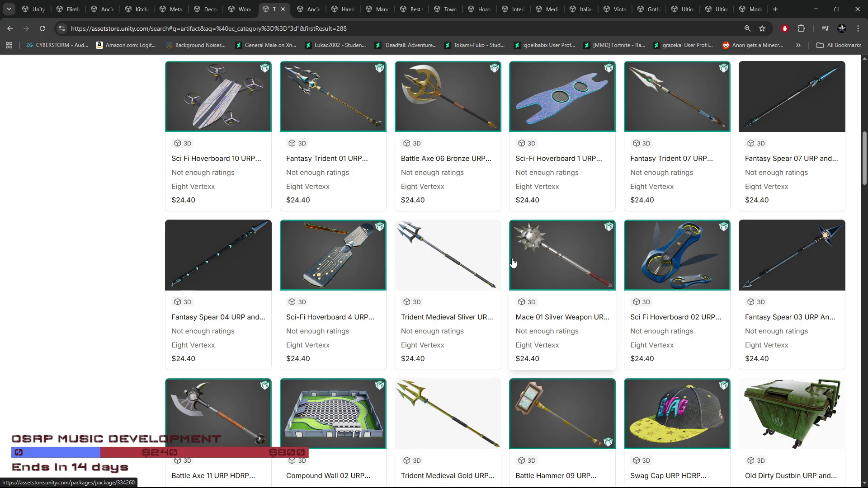
scroll(512, 262, down, 5)
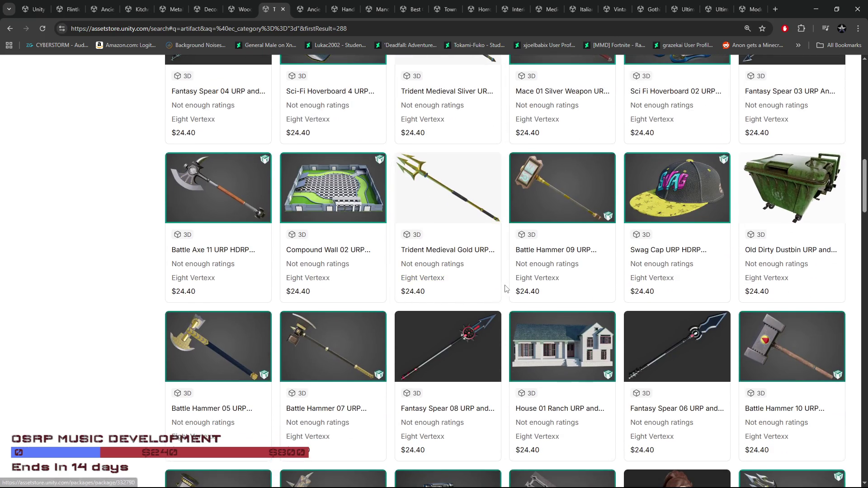
scroll(506, 288, down, 4)
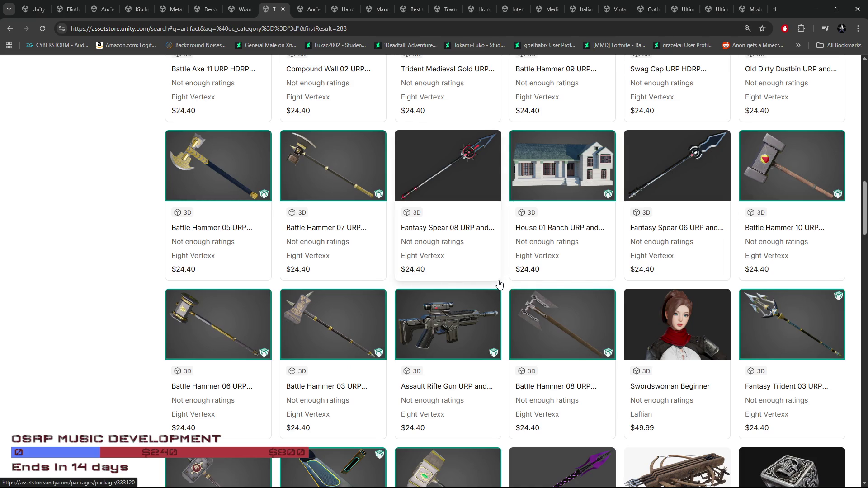
scroll(499, 284, down, 7)
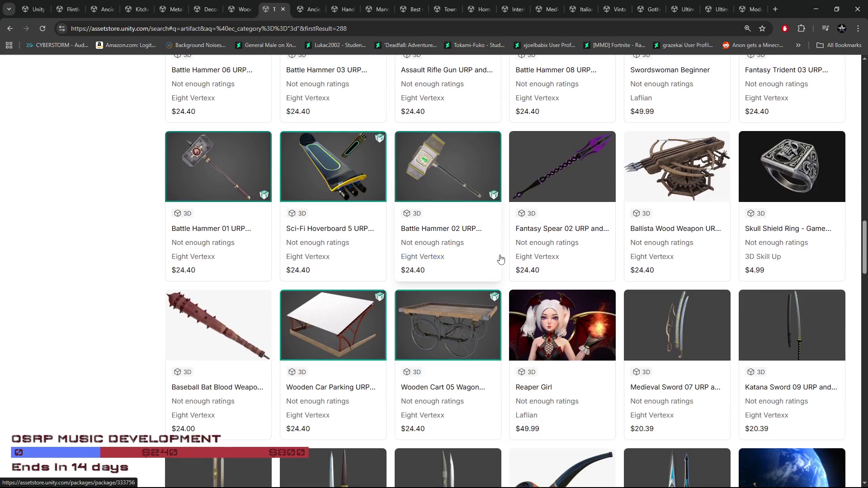
scroll(507, 257, down, 4)
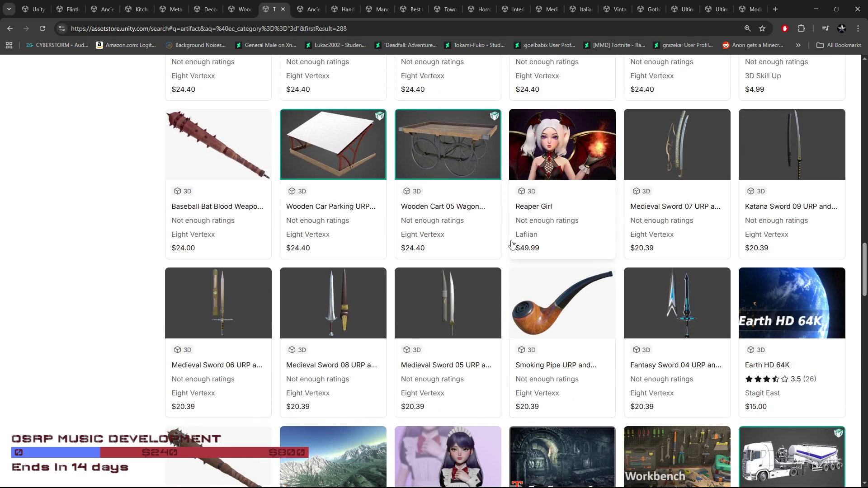
scroll(512, 249, down, 3)
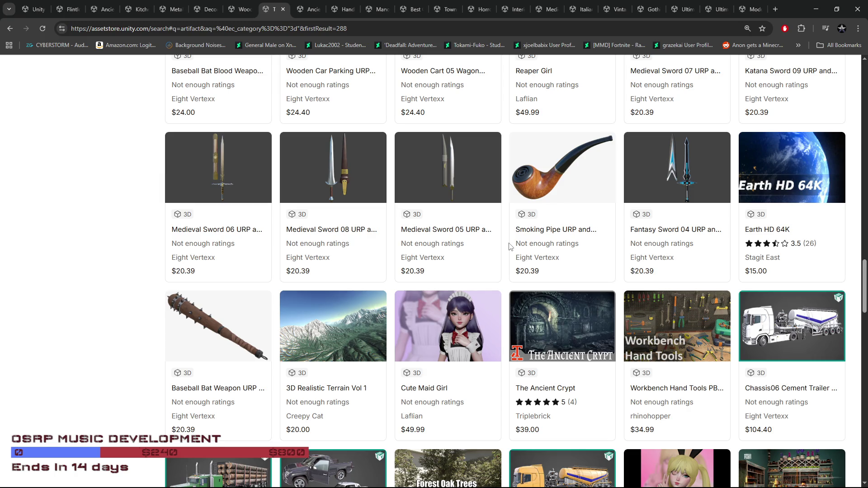
scroll(510, 246, down, 3)
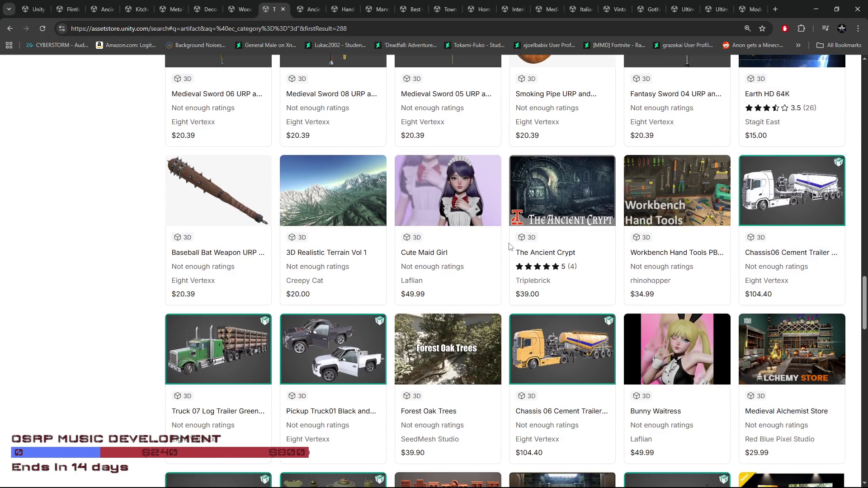
scroll(510, 247, down, 4)
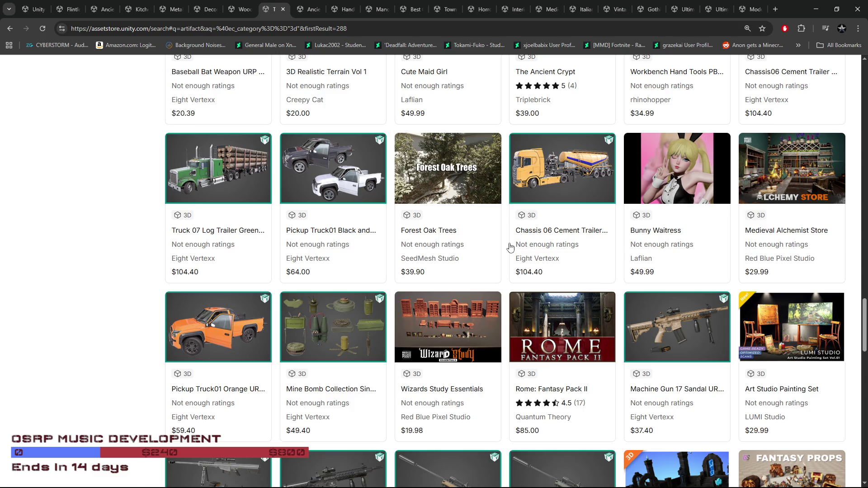
scroll(511, 247, down, 4)
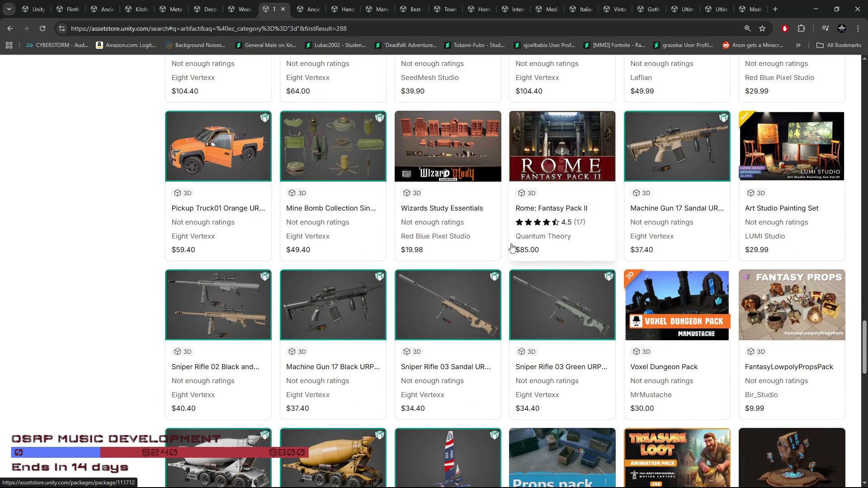
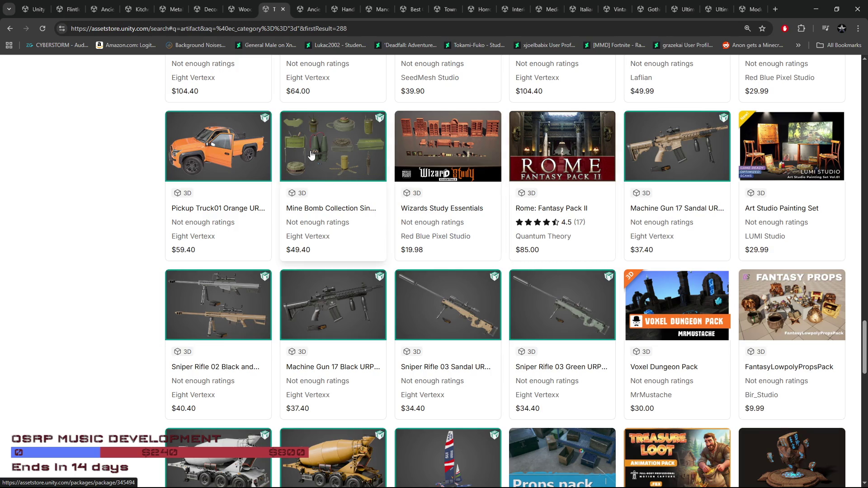
Scroll down to the pagination and jump to page 5 of the 'artifact' results (385–480 of 486).
scroll(578, 360, down, 5)
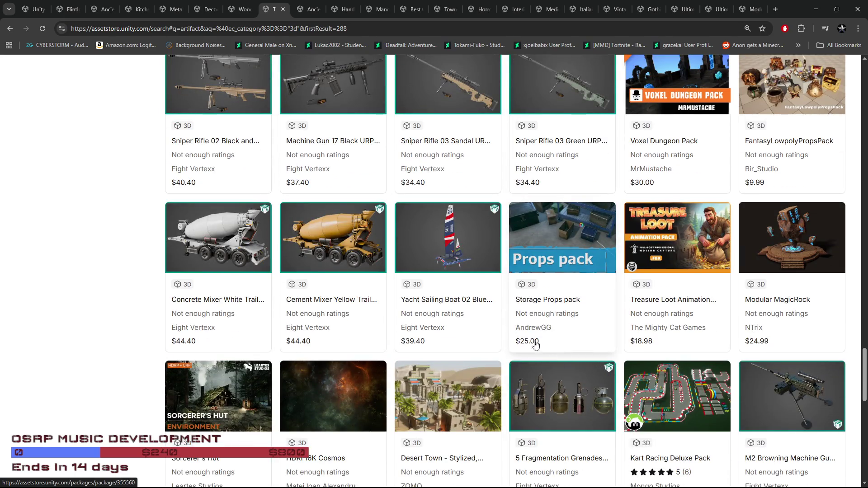
scroll(497, 339, down, 1)
scroll(497, 339, down, 4)
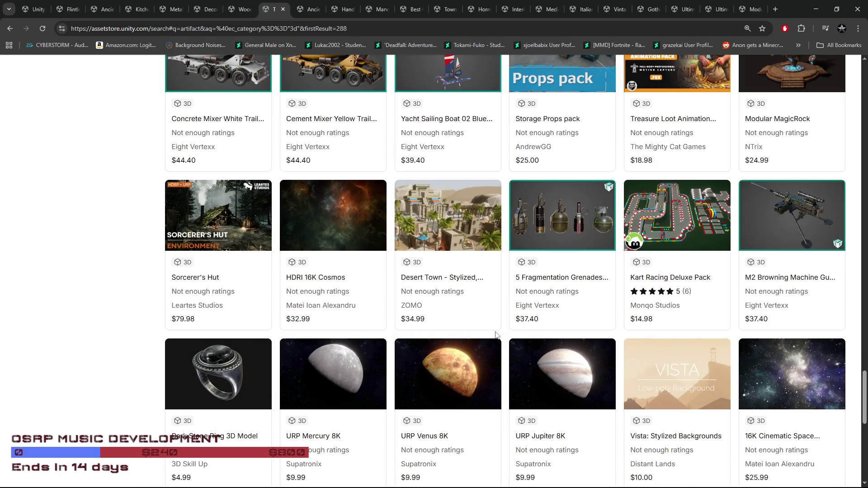
scroll(497, 335, down, 3)
click(525, 327)
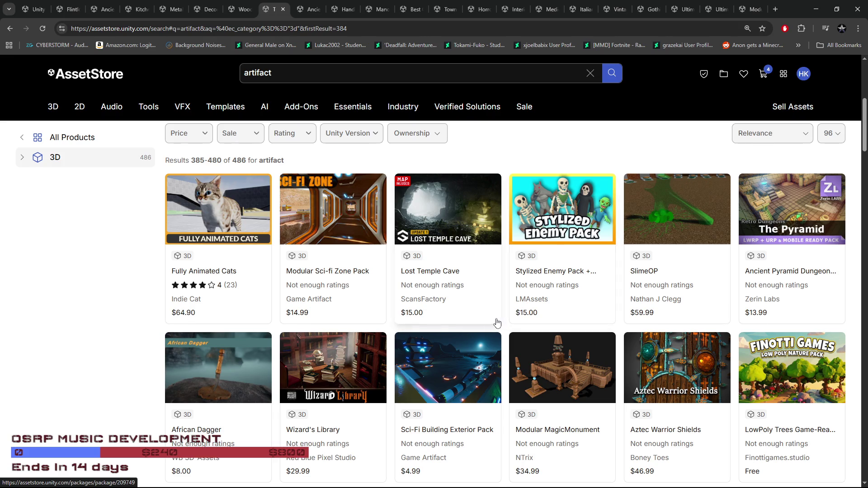
Browse page 5 and open the Skull Shield Ring asset in a background tab.
scroll(496, 323, down, 1)
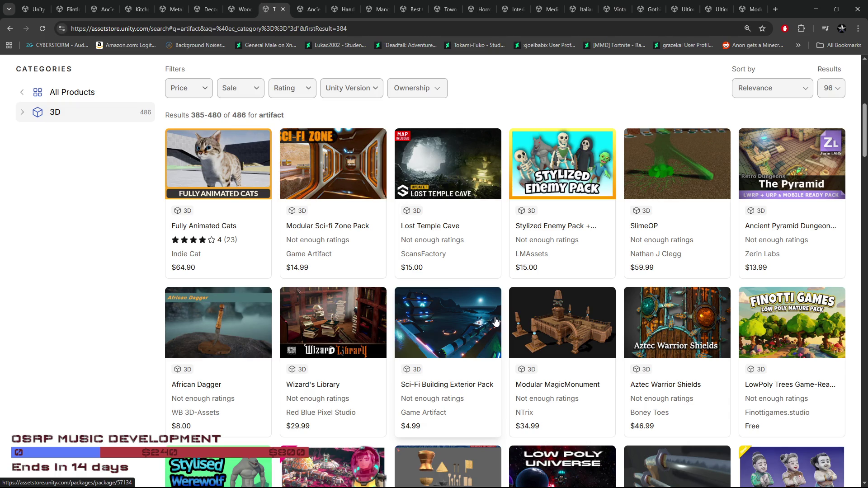
scroll(496, 322, down, 2)
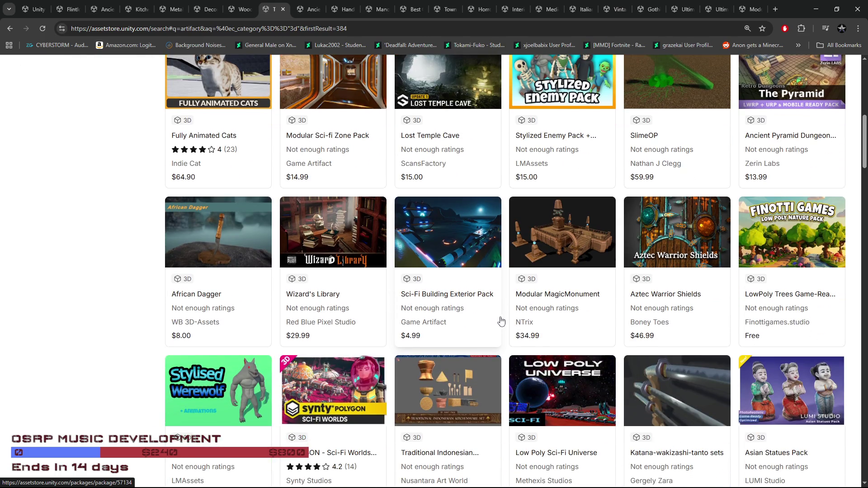
scroll(509, 321, down, 1)
scroll(508, 320, down, 6)
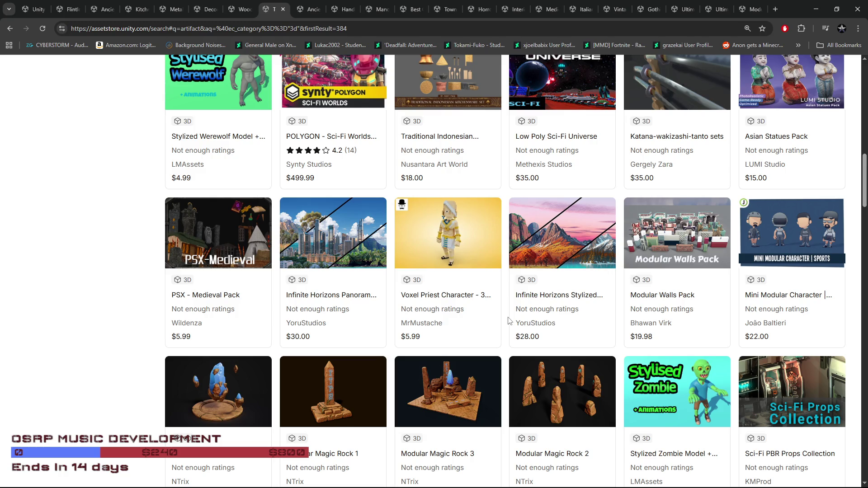
scroll(510, 321, down, 5)
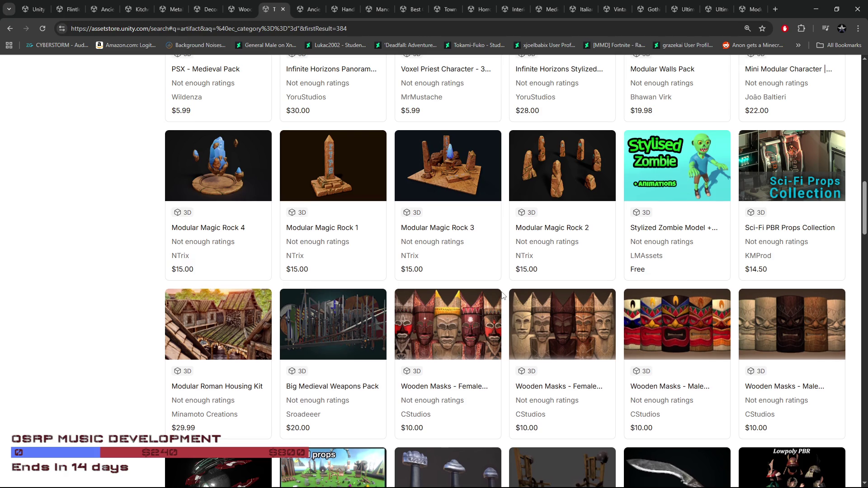
scroll(503, 296, down, 4)
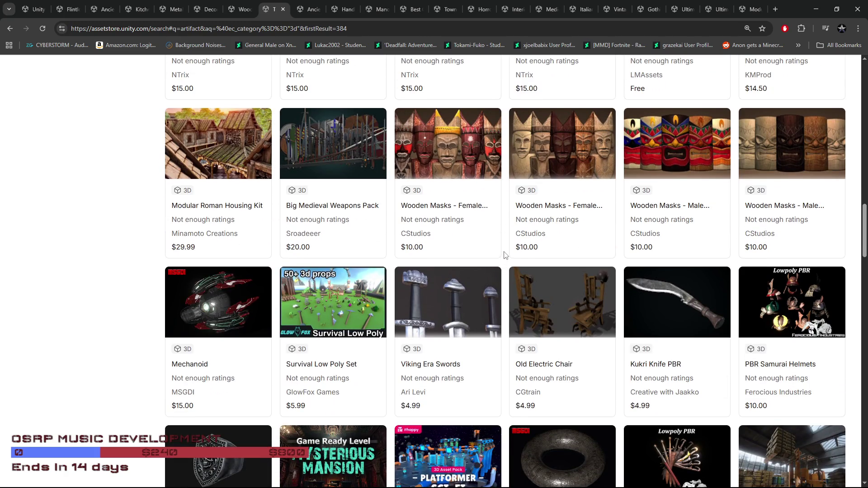
scroll(505, 255, down, 3)
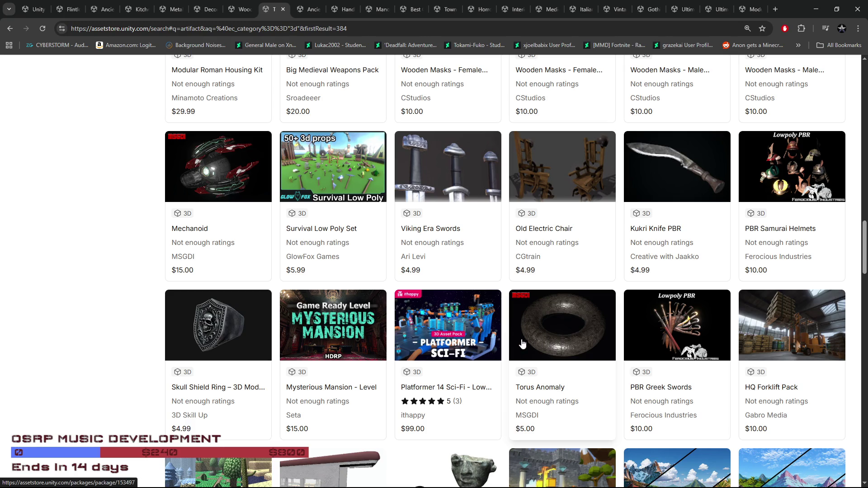
scroll(524, 343, down, 2)
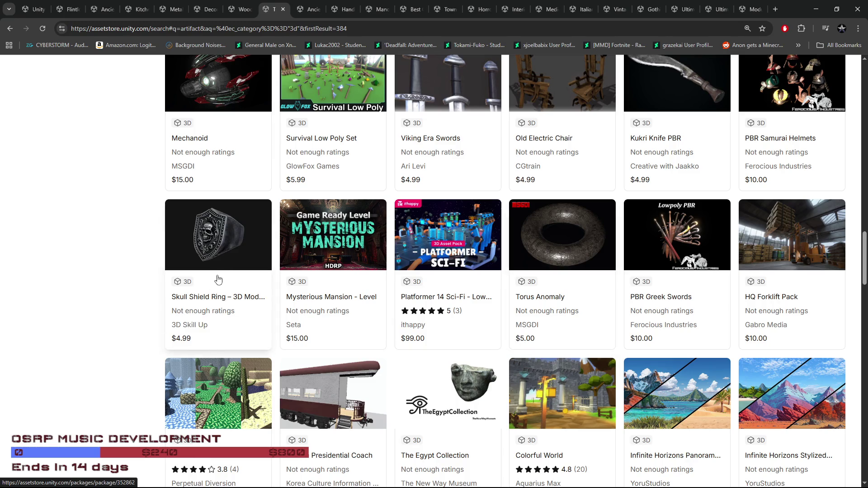
middle_click(224, 249)
Scroll to the pagination and go to page 2 of the 'artifact' results (97–192).
scroll(138, 291, down, 4)
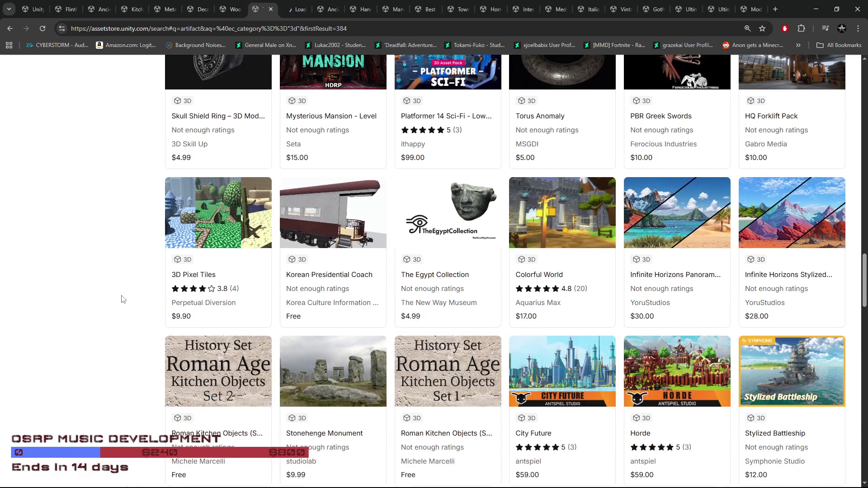
scroll(86, 320, down, 4)
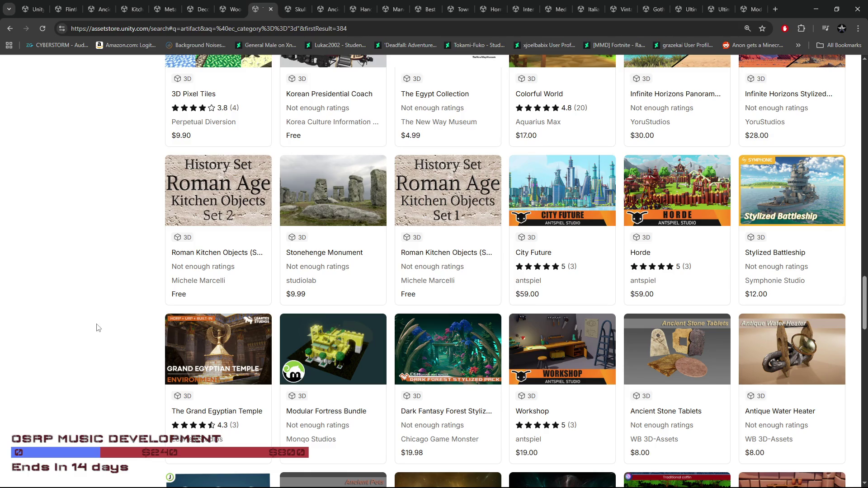
scroll(101, 328, down, 4)
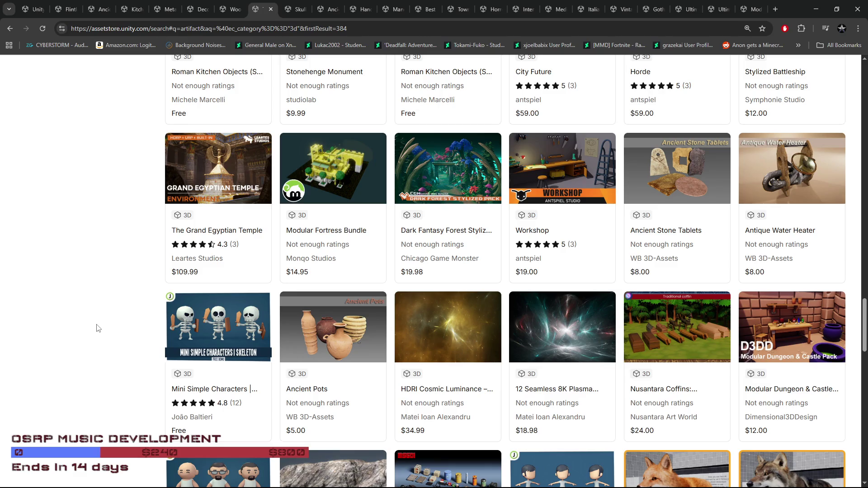
scroll(97, 328, down, 4)
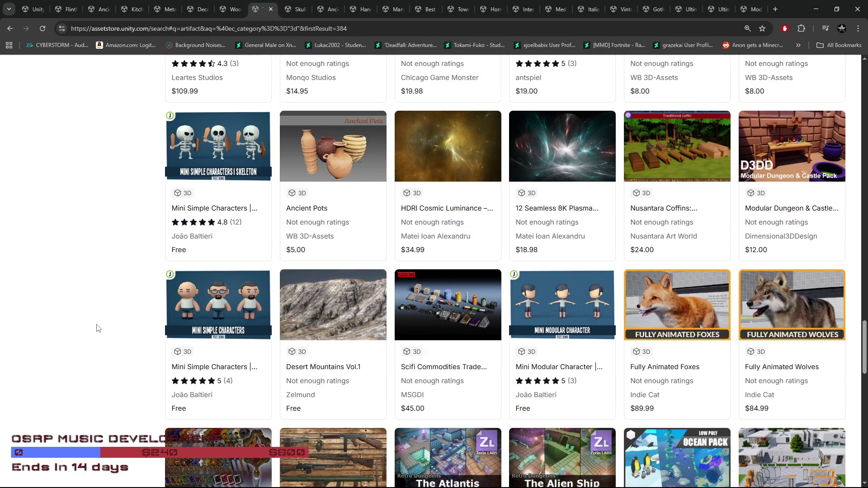
scroll(97, 327, down, 5)
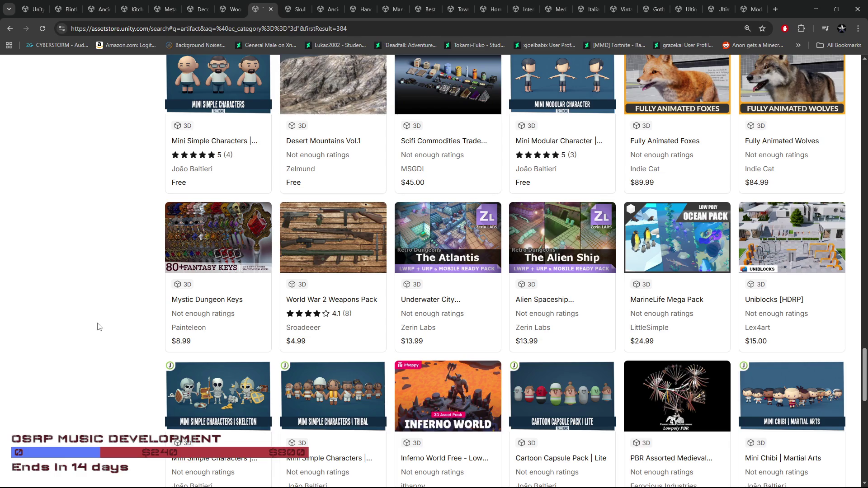
scroll(108, 308, down, 5)
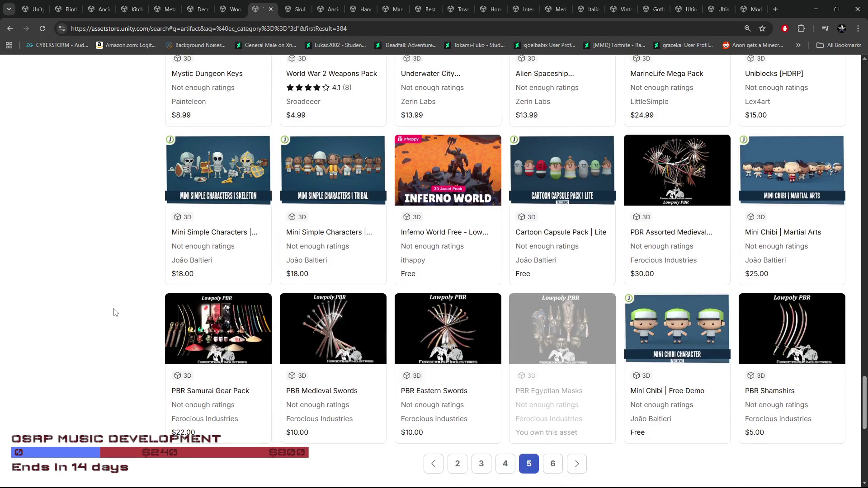
click(555, 470)
scroll(465, 393, down, 15)
click(456, 236)
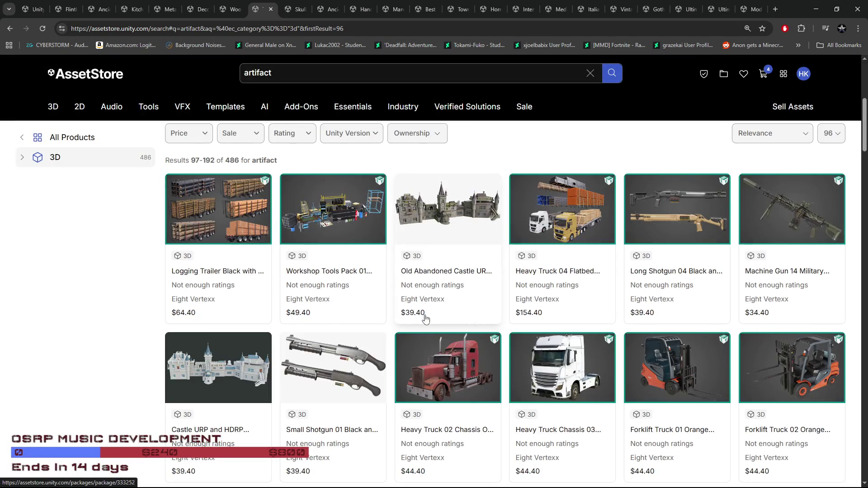
Scroll down page 2 and go back to page 1 of the 'artifact' results (1–96 of 486).
scroll(425, 319, down, 15)
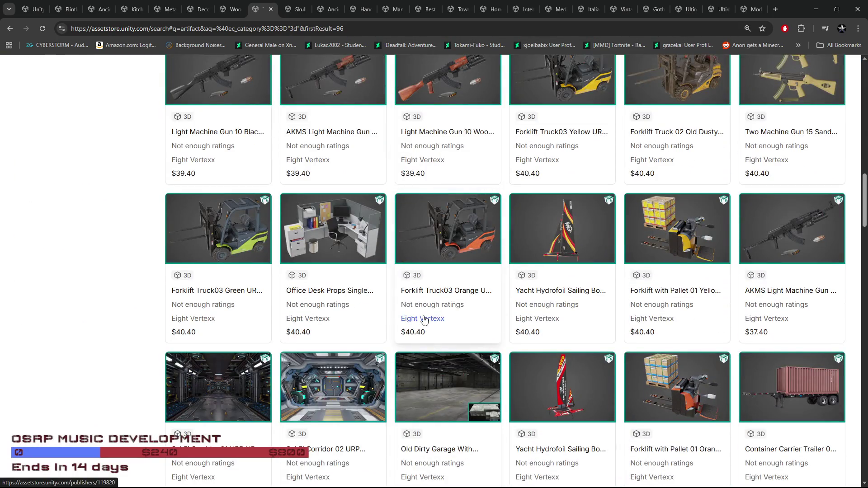
scroll(424, 320, down, 8)
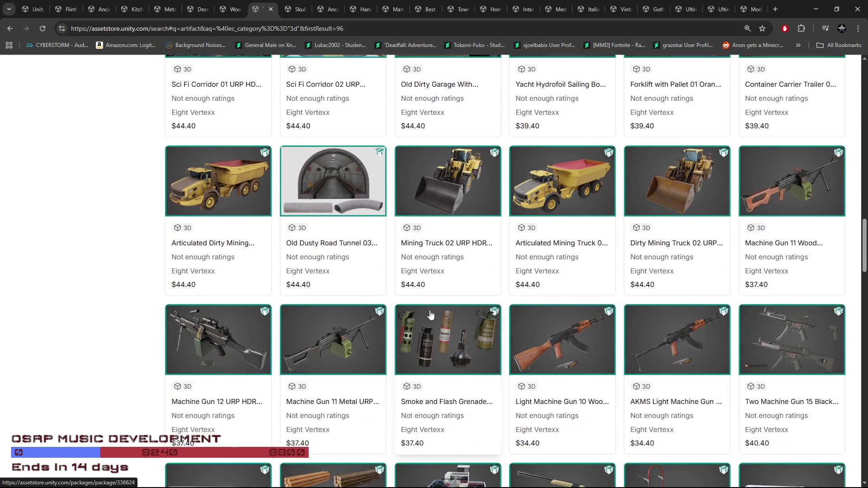
scroll(431, 315, down, 20)
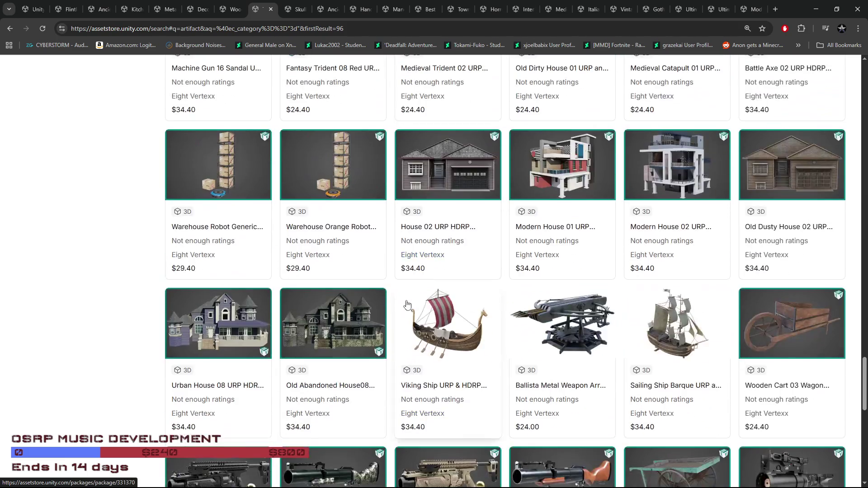
scroll(407, 305, down, 5)
click(457, 390)
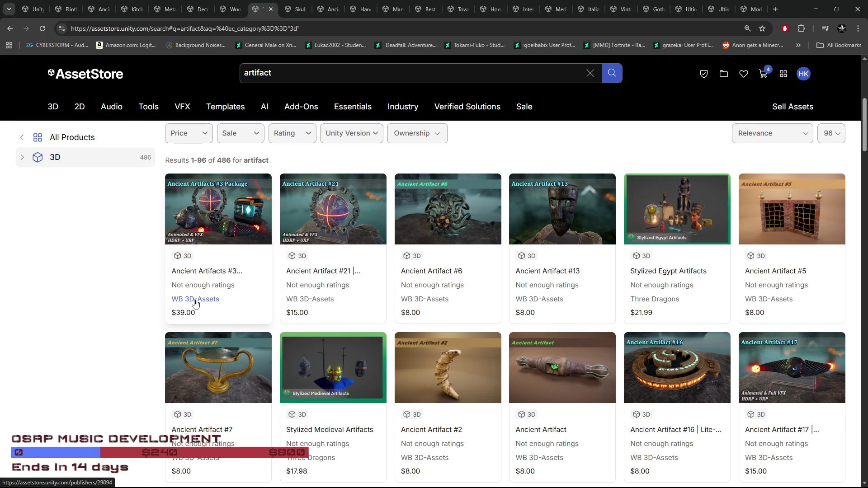
Open the WB 3D-Assets publisher page and scroll through its listings.
click(196, 301)
scroll(391, 252, down, 5)
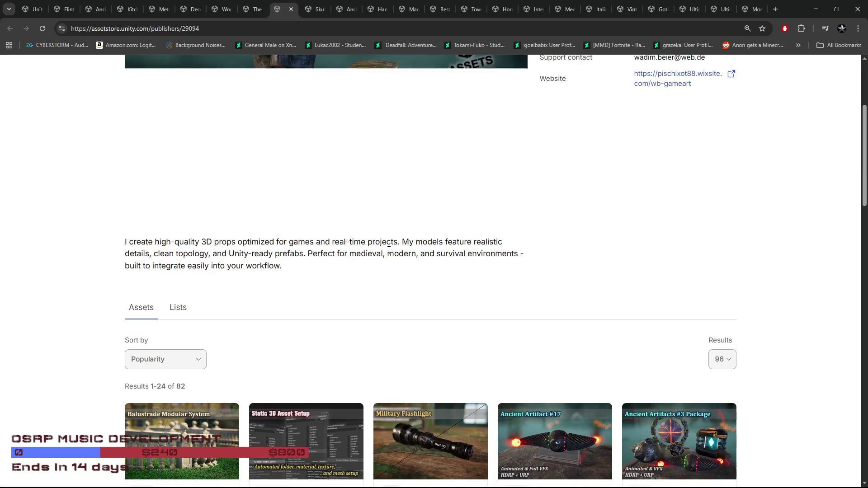
scroll(389, 249, down, 4)
scroll(332, 200, down, 2)
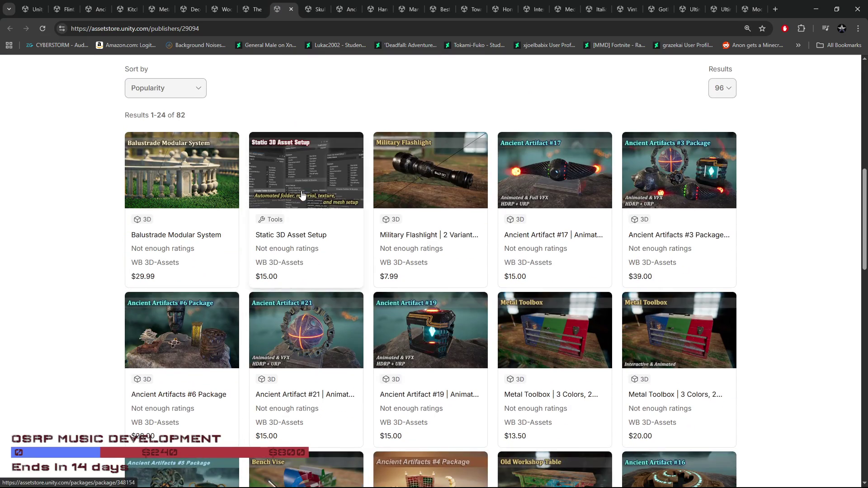
scroll(307, 195, down, 1)
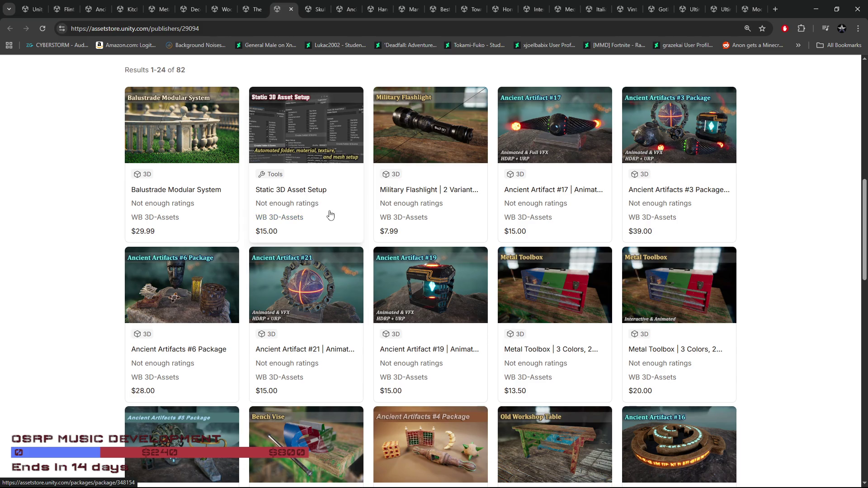
scroll(362, 203, down, 4)
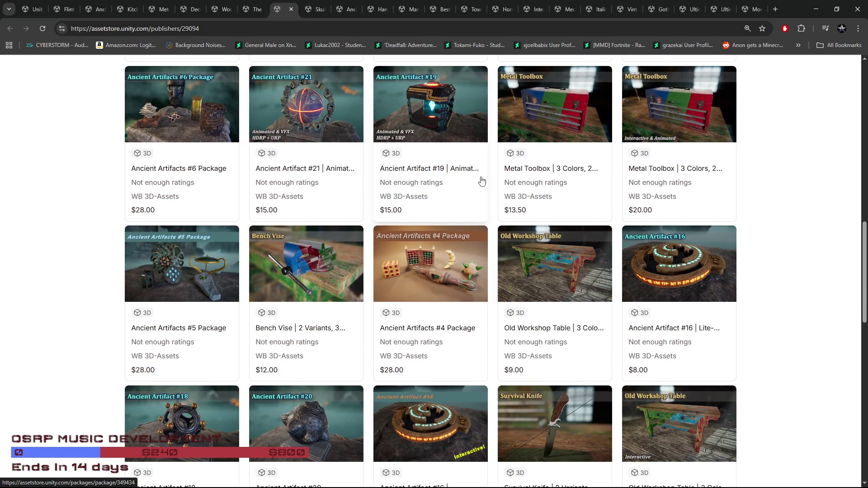
scroll(479, 183, down, 3)
scroll(461, 188, down, 3)
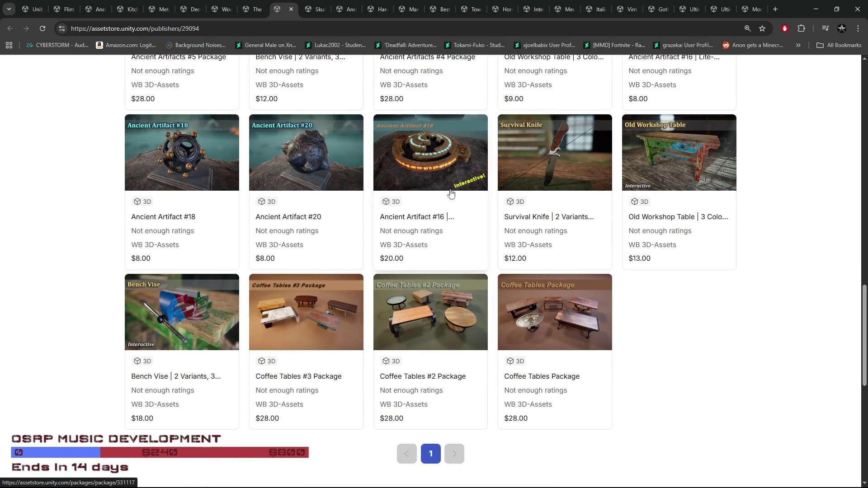
scroll(279, 300, up, 3)
scroll(269, 301, up, 3)
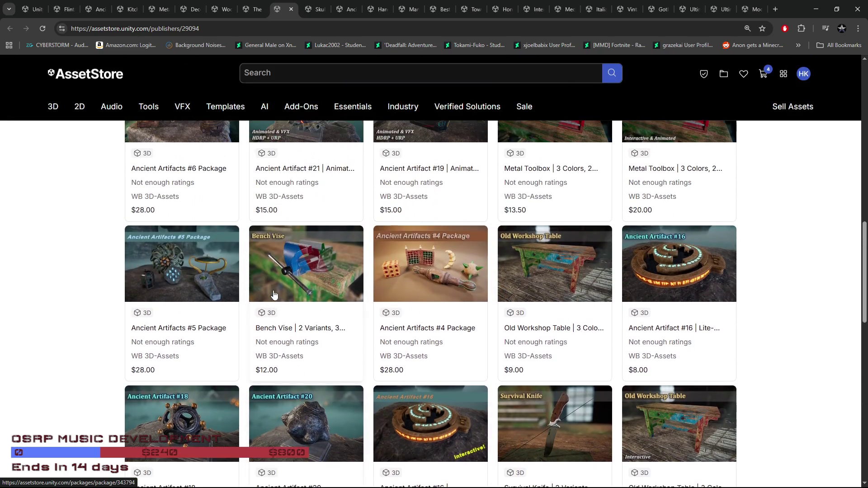
scroll(212, 289, up, 3)
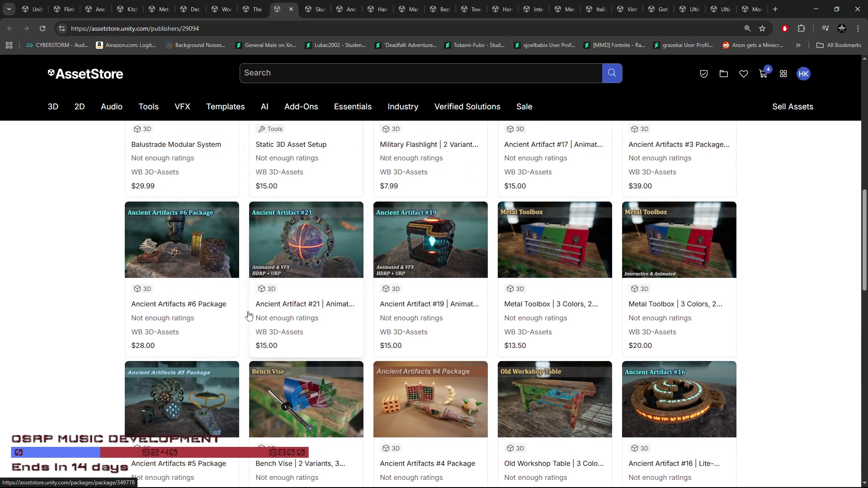
Open two of the publisher's assets in new tabs and switch to Ancient Artifacts #6 Package.
middle_click(185, 269)
middle_click(186, 267)
scroll(186, 265, down, 5)
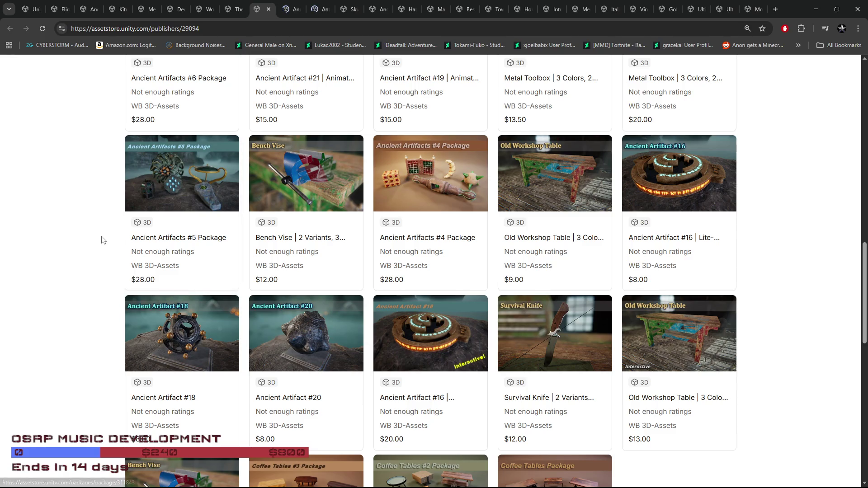
scroll(98, 238, down, 4)
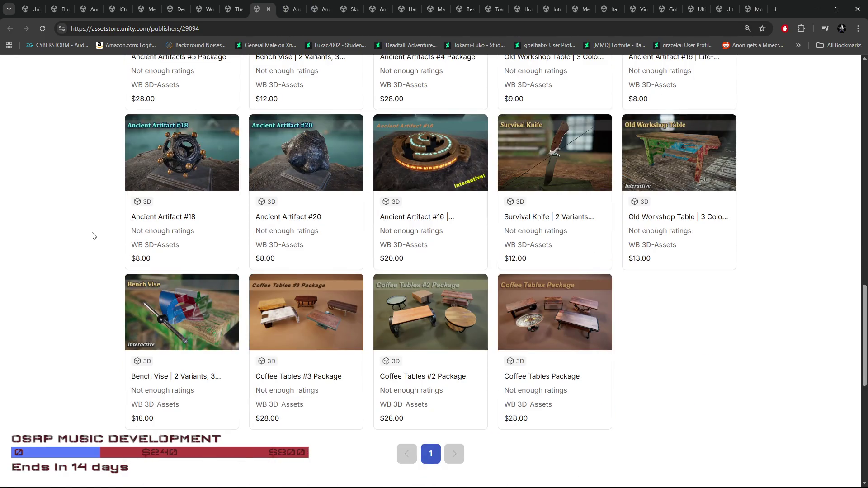
scroll(95, 234, up, 5)
click(292, 9)
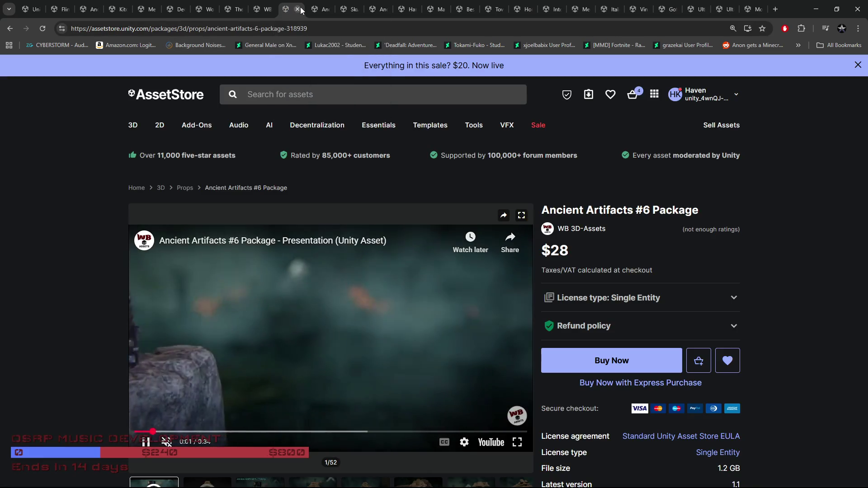
Close a tab, view Ancient Artifacts #6 gallery images 3–8, then switch to Modular Wooden Buildings.
click(297, 9)
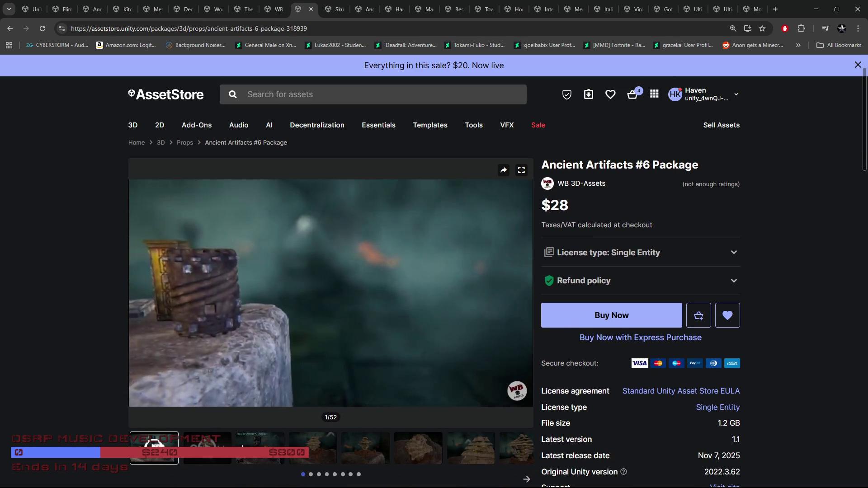
click(246, 450)
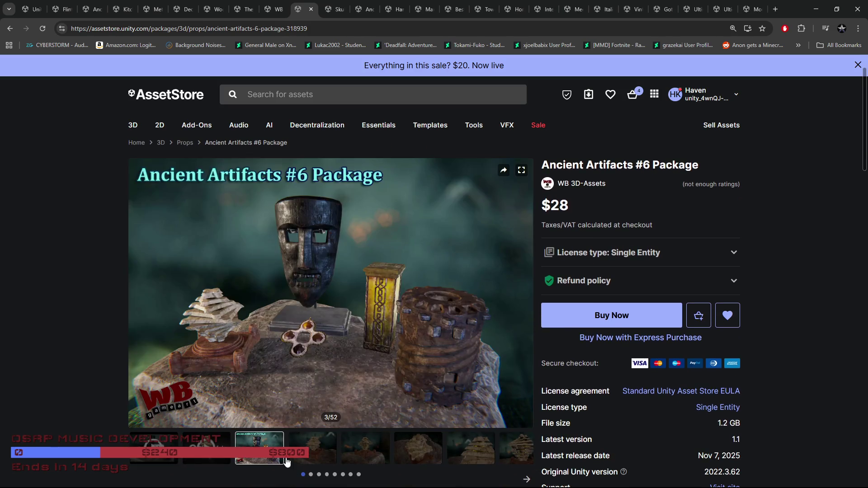
click(318, 454)
click(382, 451)
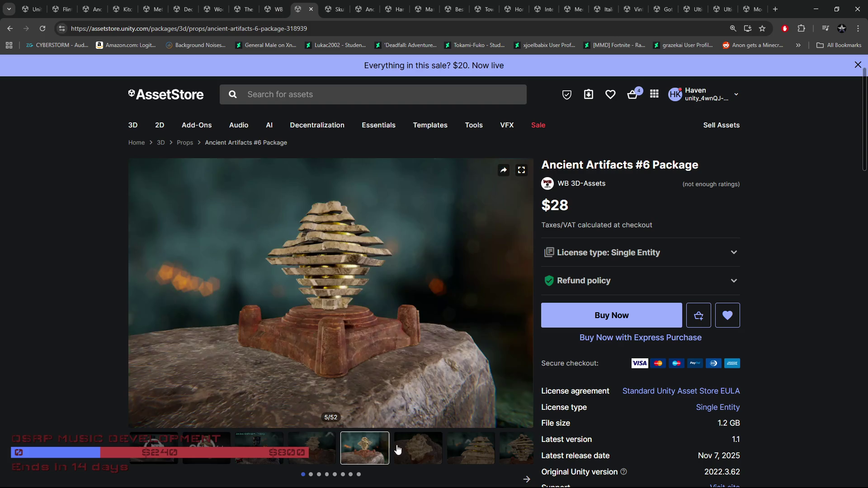
click(409, 449)
click(449, 450)
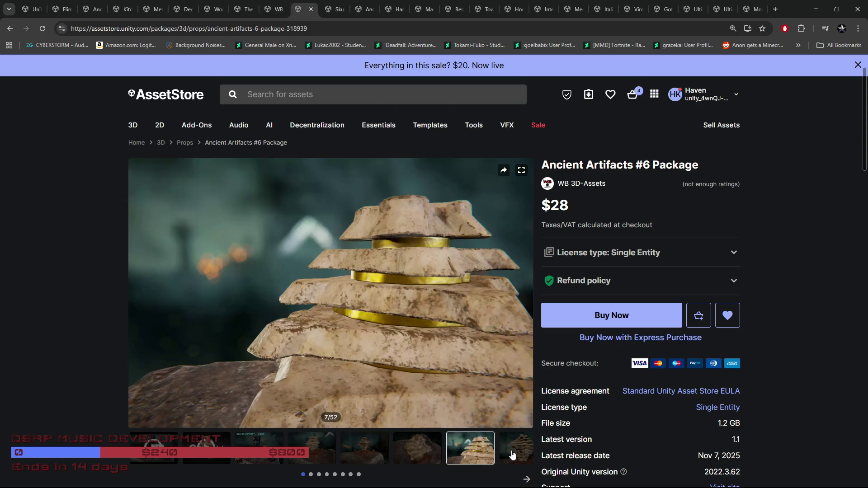
click(517, 453)
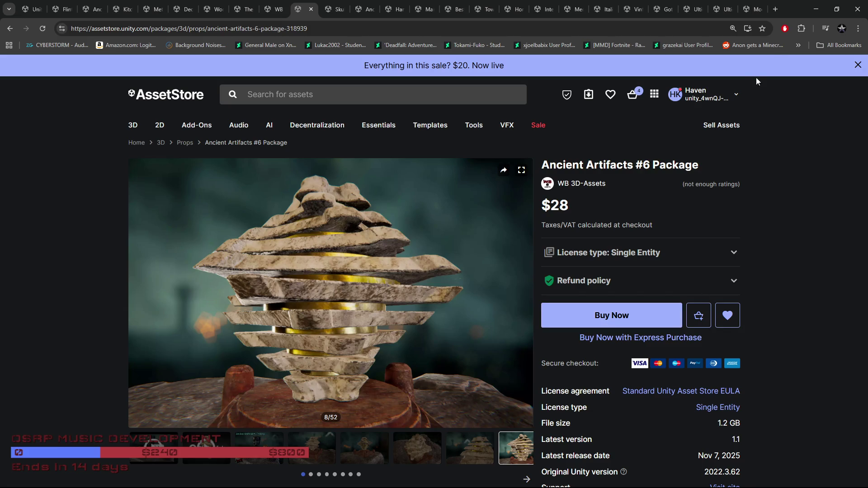
click(750, 9)
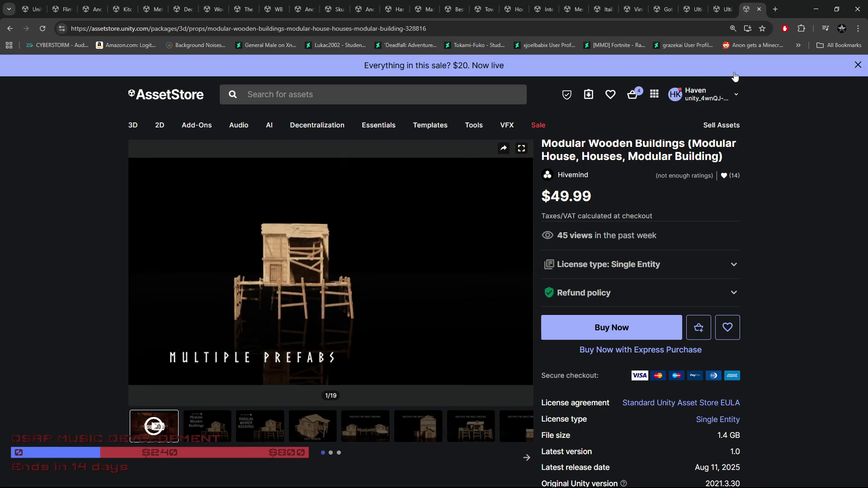
Close Modular Wooden Buildings and switch through the Manor, Best Of Sound FX and Townsmith tabs.
click(759, 9)
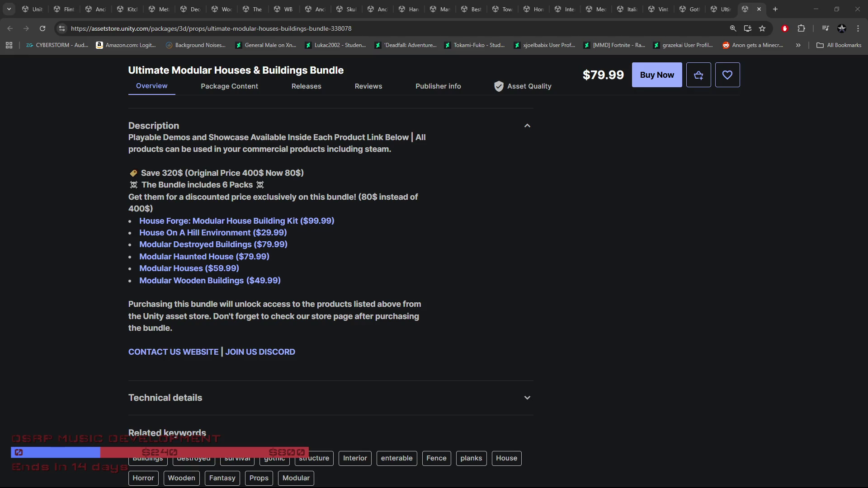
scroll(629, 278, up, 15)
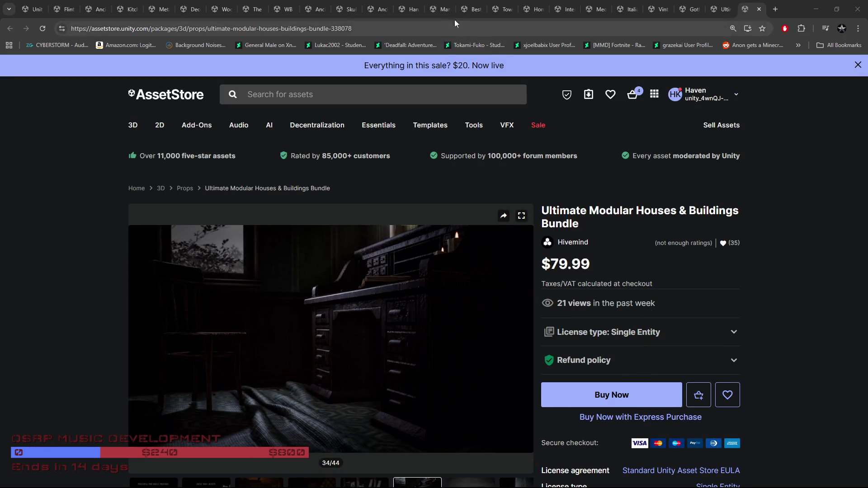
click(452, 9)
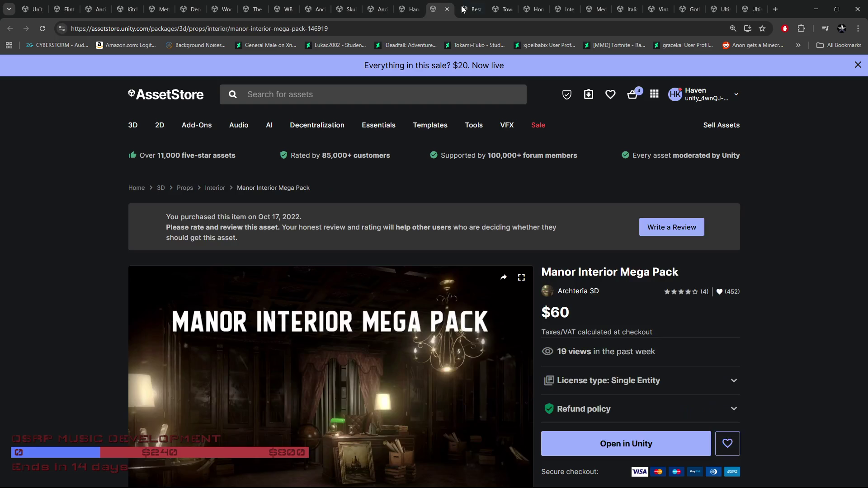
click(482, 7)
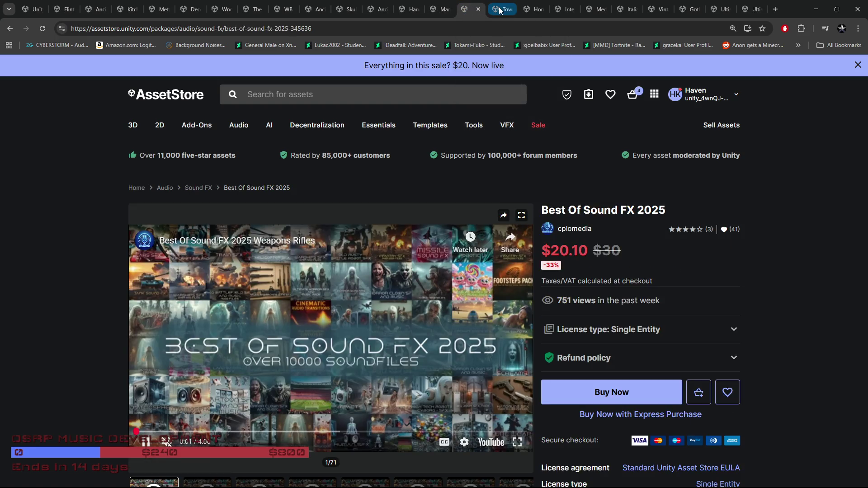
click(502, 9)
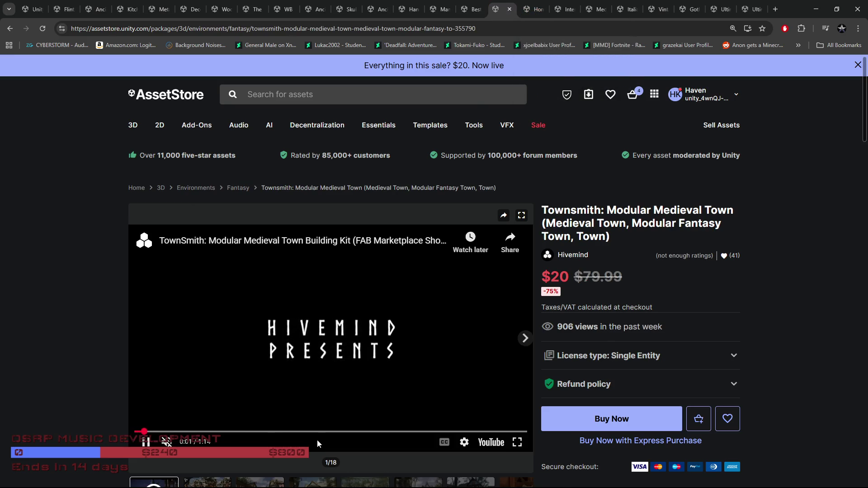
Scrub through the Townsmith trailer, pausing, resuming and jumping between 0:43 and 1:05.
click(361, 431)
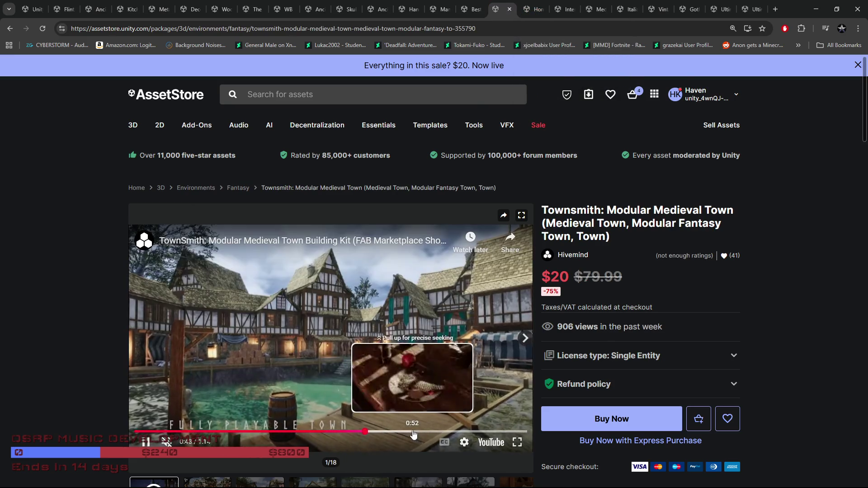
click(413, 432)
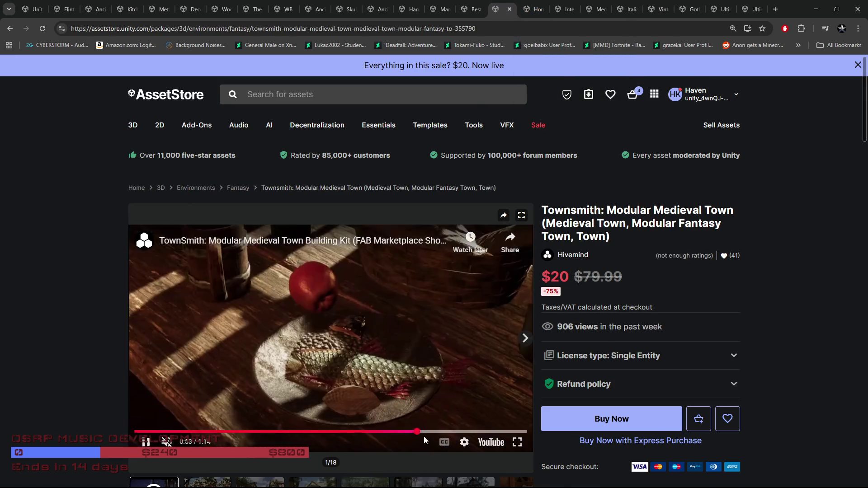
click(438, 431)
click(483, 425)
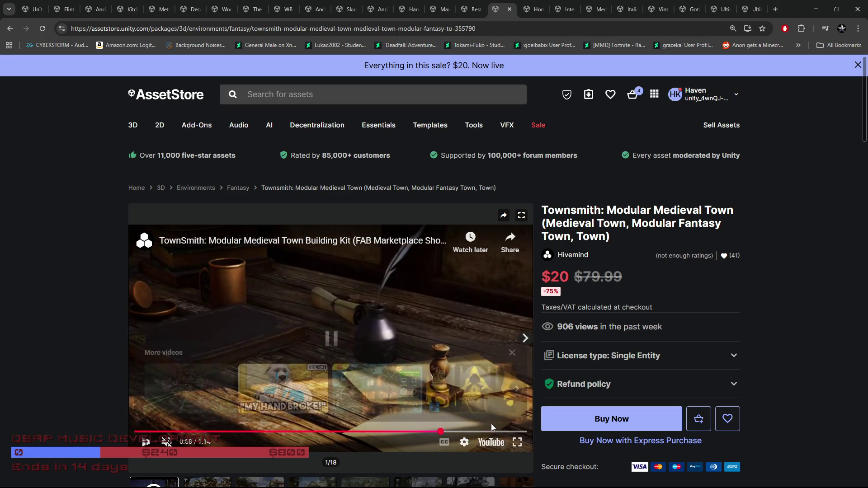
click(512, 355)
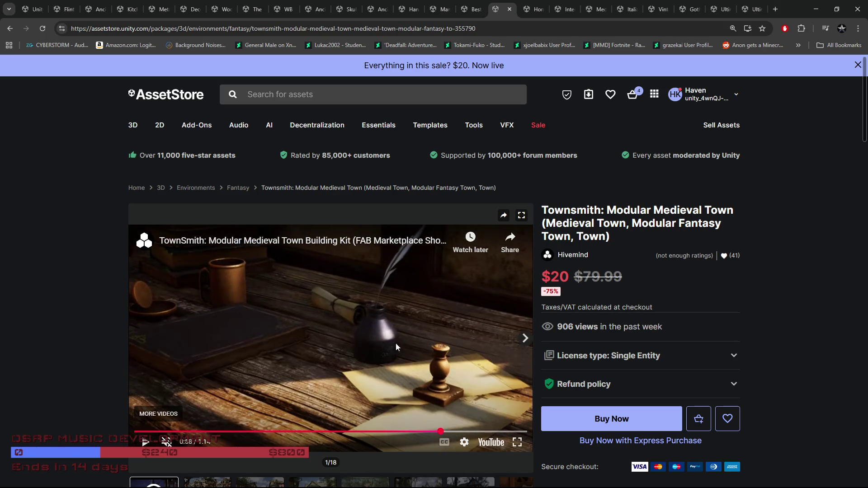
click(378, 335)
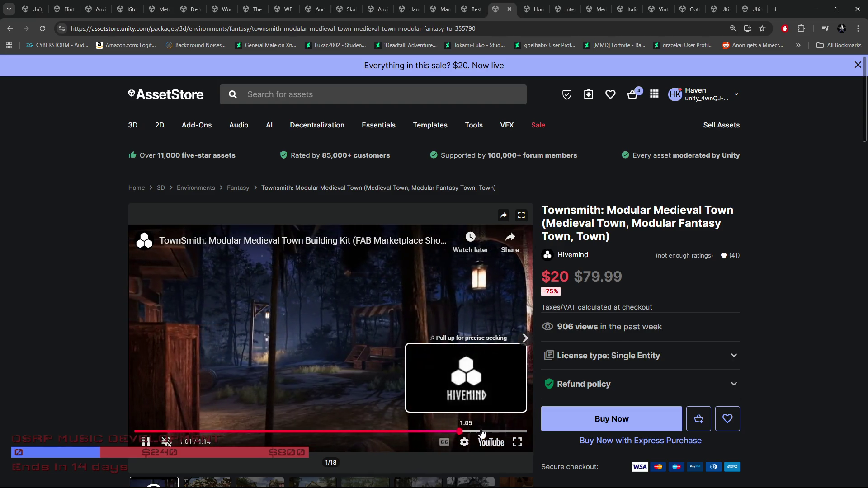
click(482, 432)
mouse_move(414, 432)
mouse_down()
mouse_move(361, 437)
mouse_move(385, 436)
mouse_up()
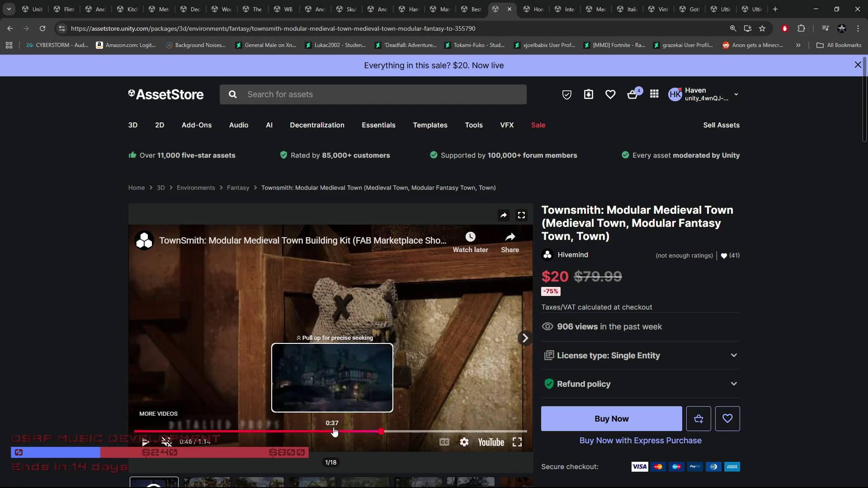
View Townsmith gallery images 3, 4 and 5, then return to image 2.
scroll(369, 363, down, 2)
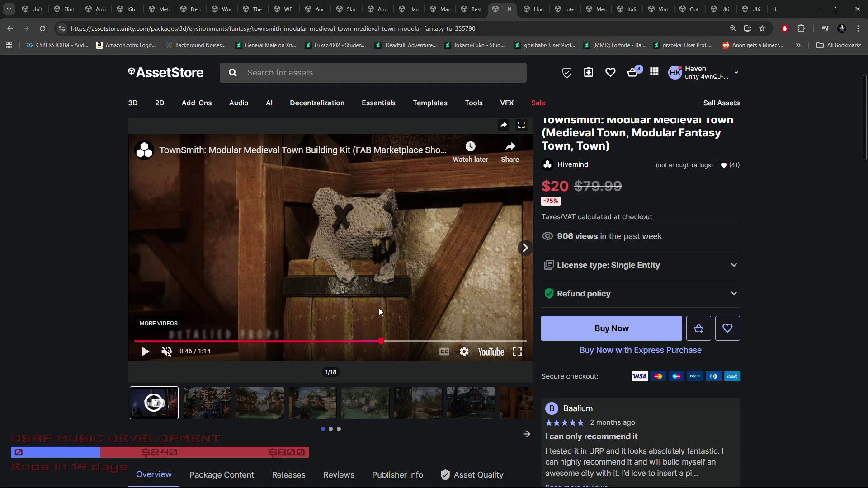
click(247, 407)
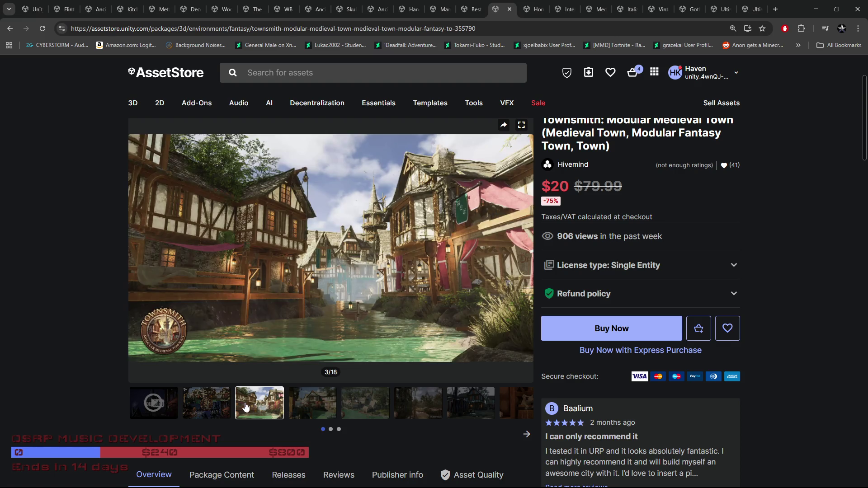
click(313, 404)
click(357, 403)
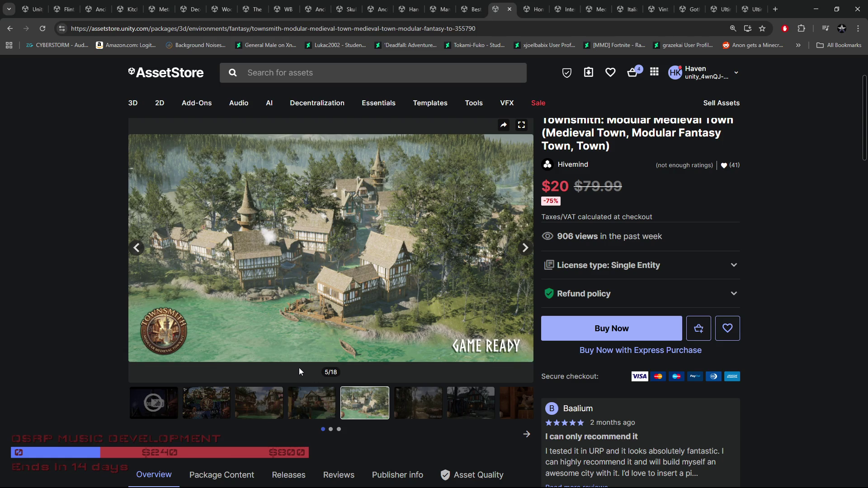
click(199, 408)
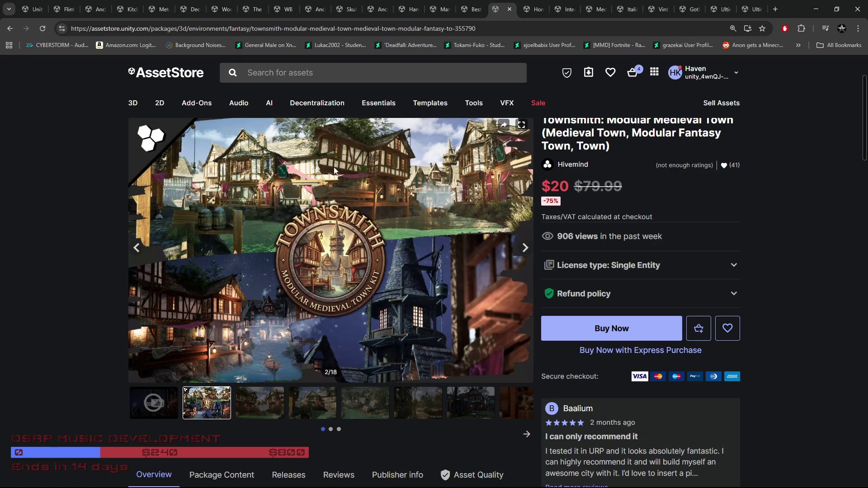
Move back through the Sound FX, Manor, Handheld Games and Ancient Artifacts tabs to Skull Shield Ring.
click(470, 10)
click(450, 9)
click(409, 10)
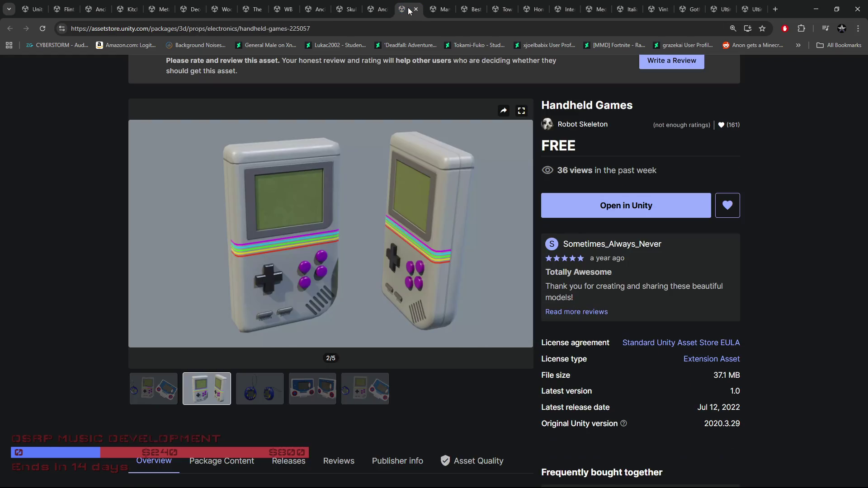
click(372, 10)
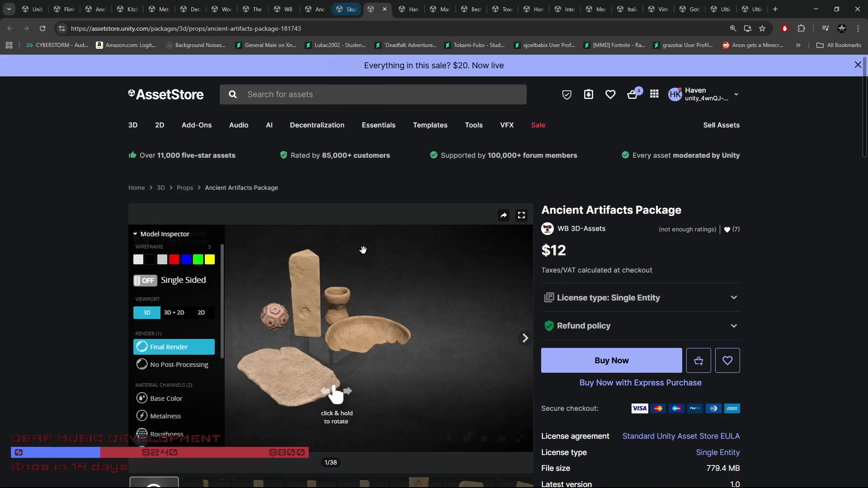
scroll(552, 398, down, 2)
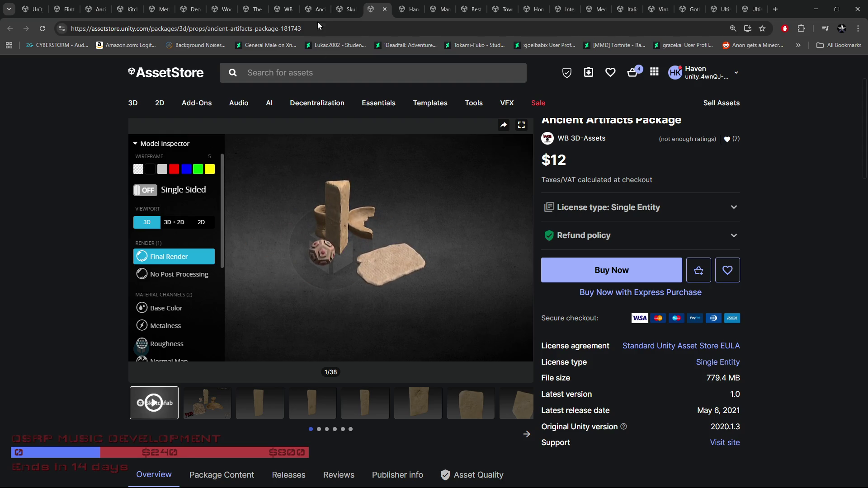
click(347, 9)
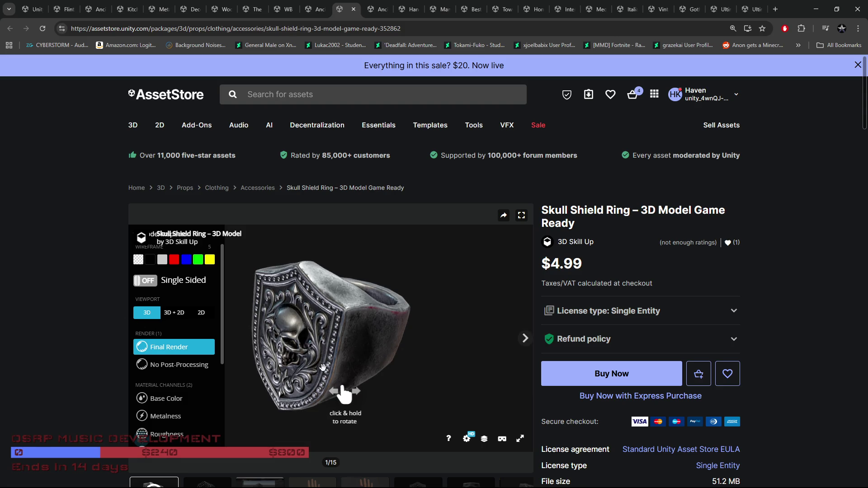
Orbit the Skull Shield Ring model to show its inner band and skull face, then return to WB 3D-Assets.
scroll(343, 357, down, 2)
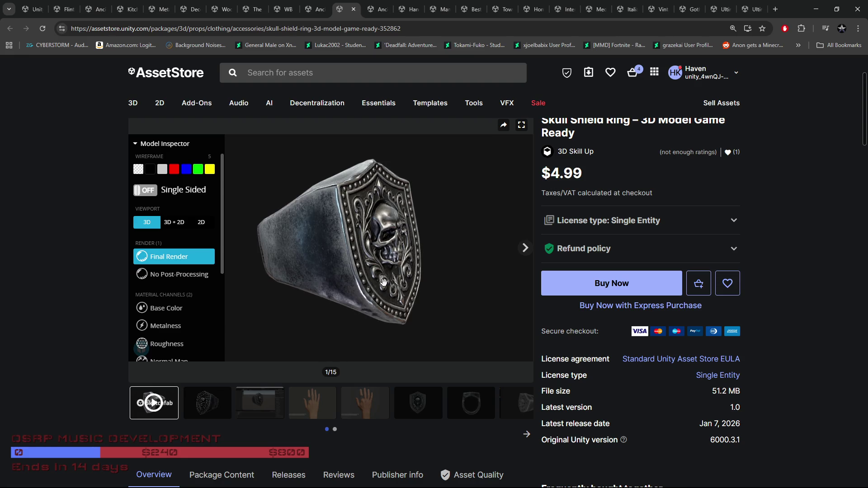
drag(383, 282, 433, 277)
mouse_move(453, 232)
mouse_down()
mouse_move(441, 260)
mouse_move(313, 257)
mouse_move(420, 262)
mouse_move(381, 261)
mouse_move(413, 249)
mouse_move(425, 256)
mouse_up()
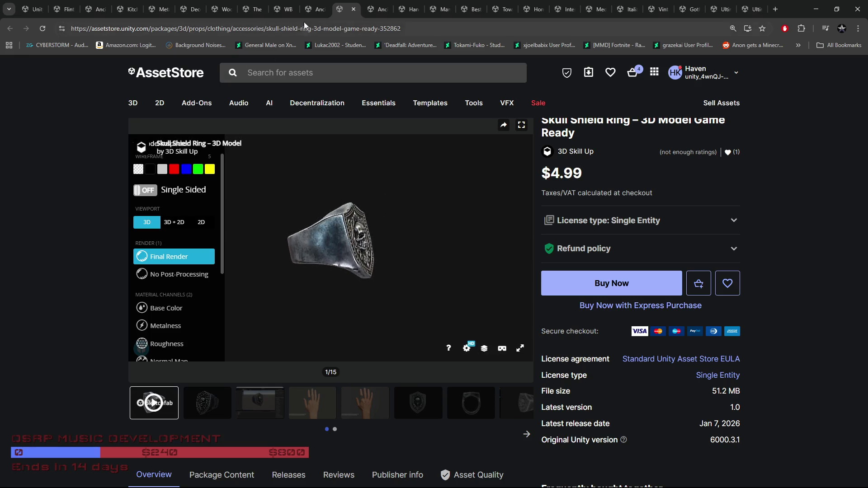
click(316, 9)
click(285, 9)
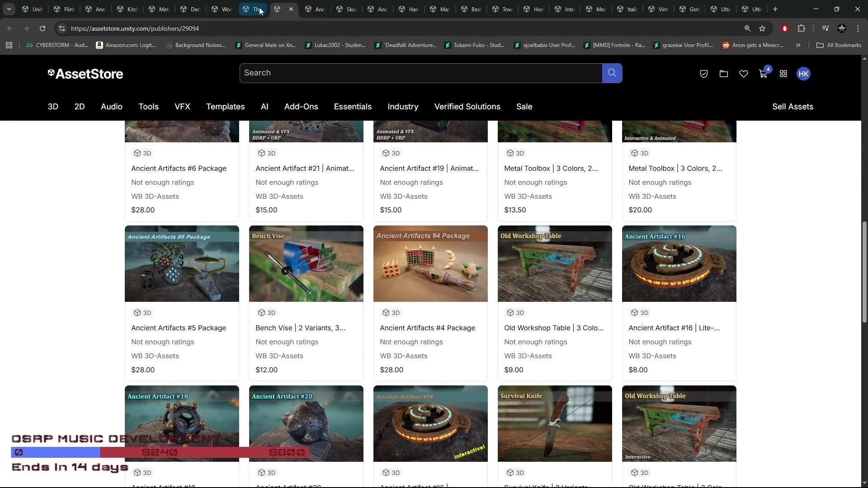
Browse the Wooden statues, Decorative Vases and Metallic Coins Pack05 pages and their second gallery images.
click(260, 10)
click(226, 9)
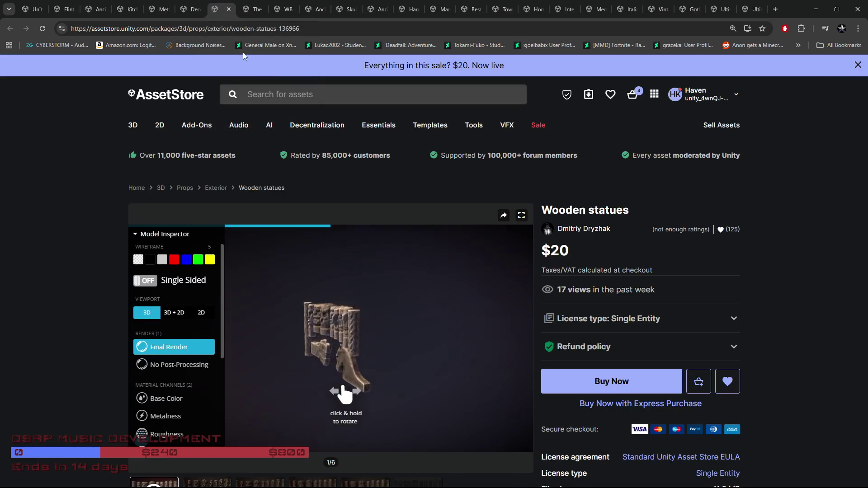
scroll(41, 338, down, 1)
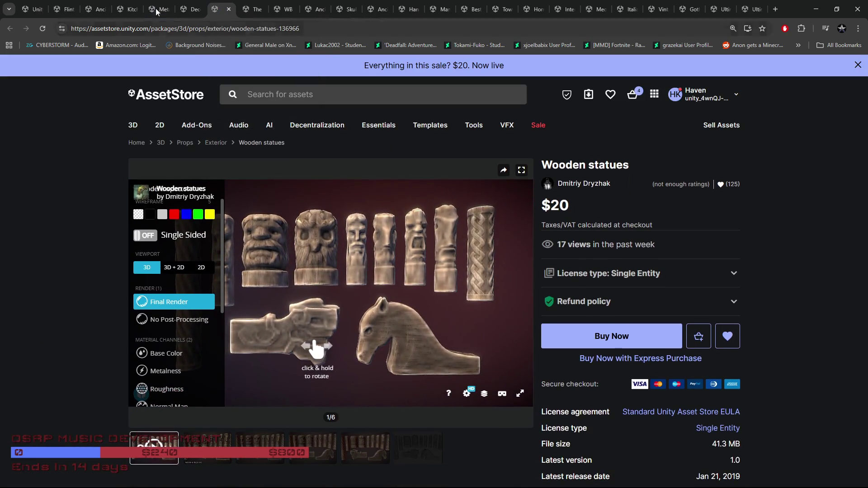
click(190, 9)
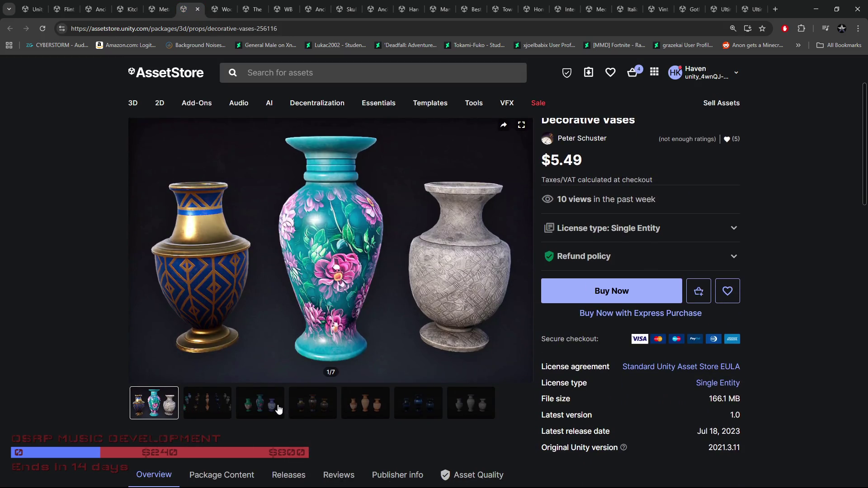
click(207, 407)
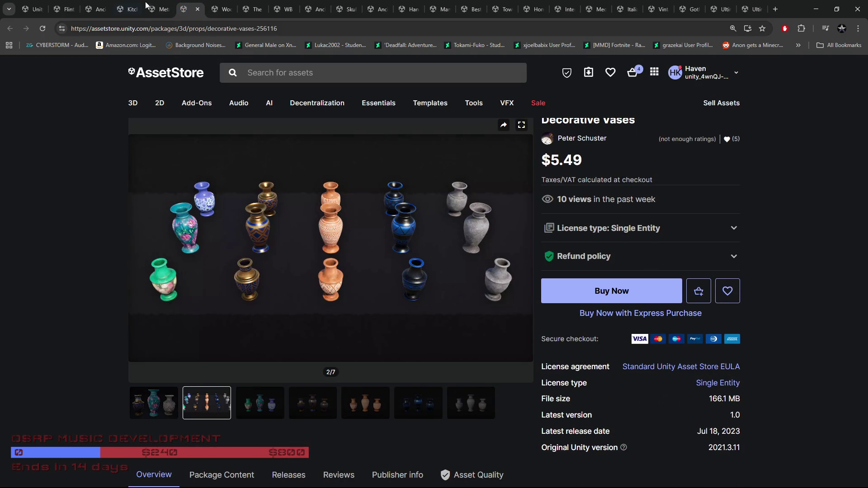
click(160, 10)
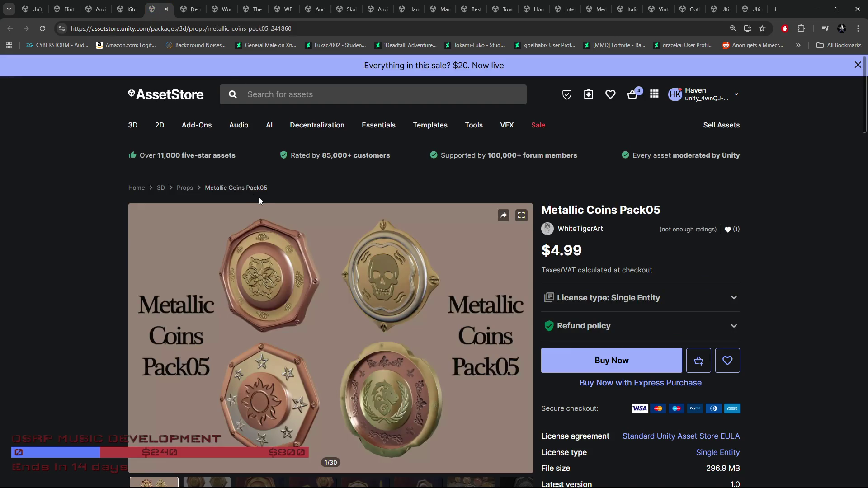
scroll(282, 222, down, 4)
click(198, 313)
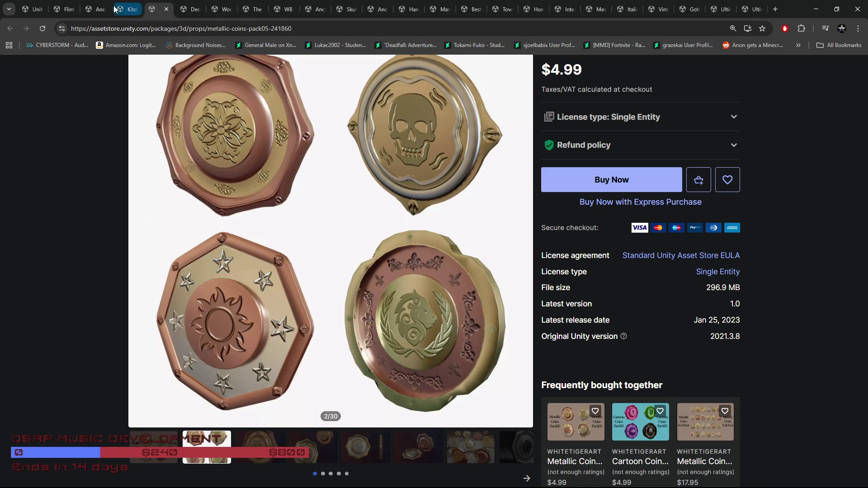
Look over the Kitchen tableware, Ancient Treasure, Vintage Padlock and Gothic statues pages.
click(126, 10)
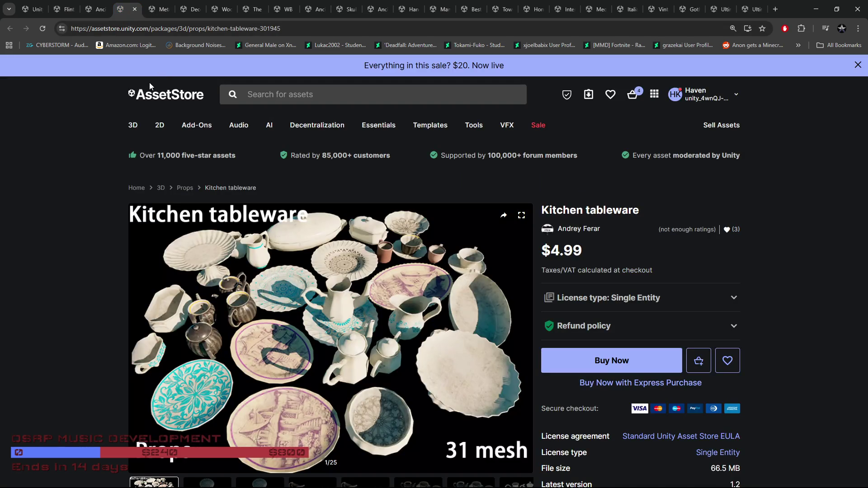
click(99, 10)
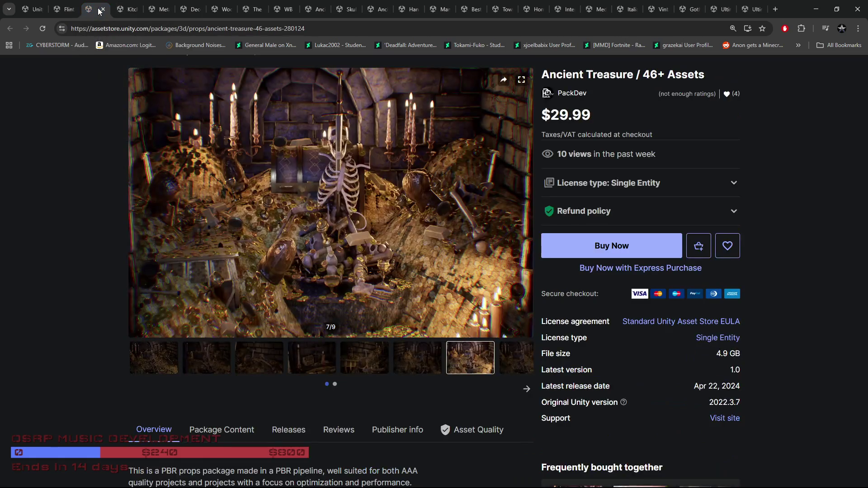
click(655, 10)
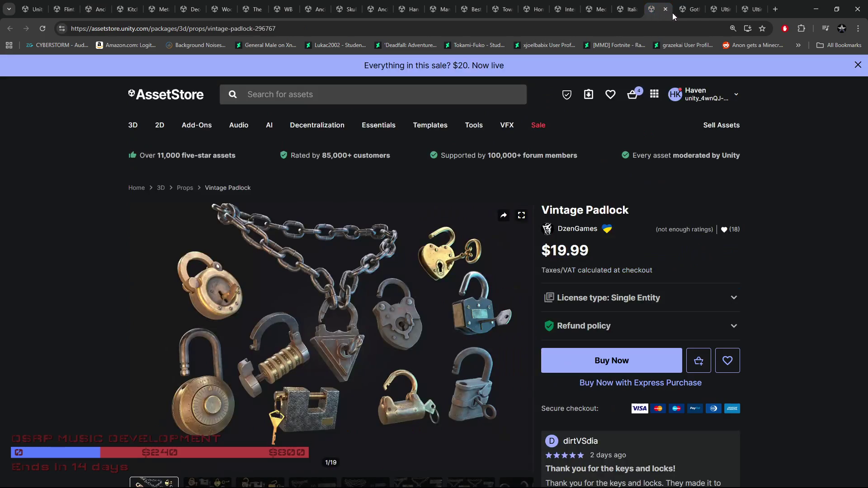
click(687, 12)
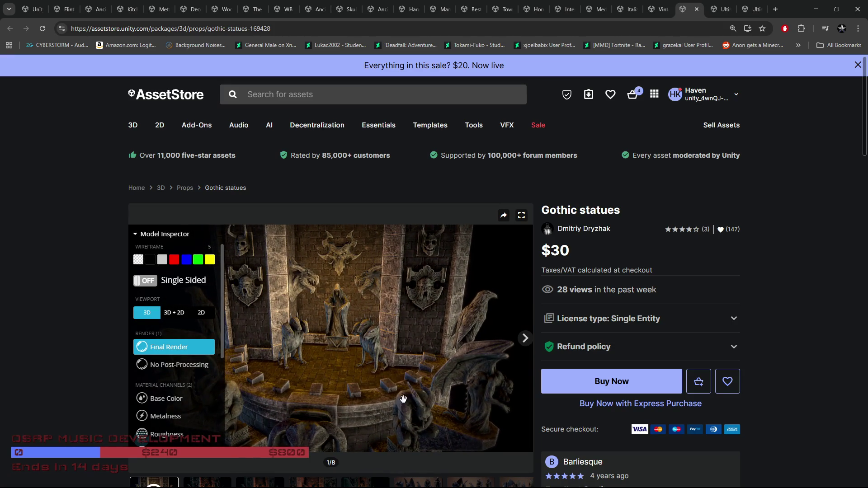
click(658, 9)
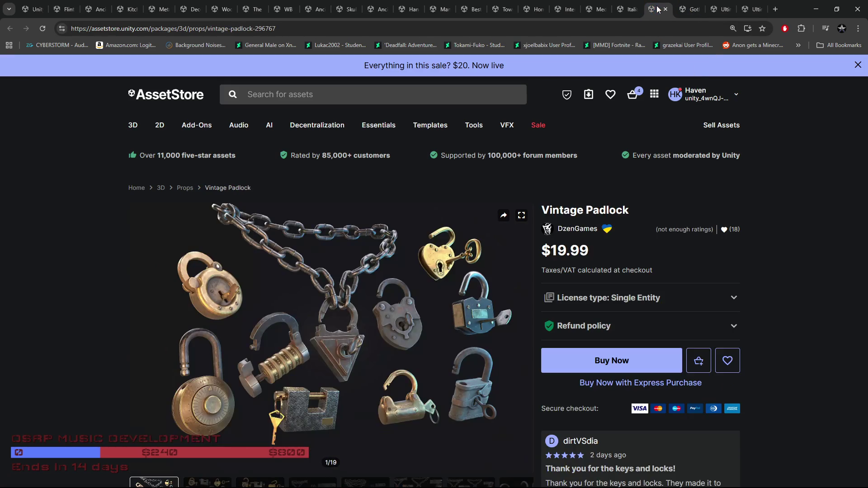
Open Ultimate Ship Package and view its lantern, cannonball and ship deck gallery images.
click(719, 9)
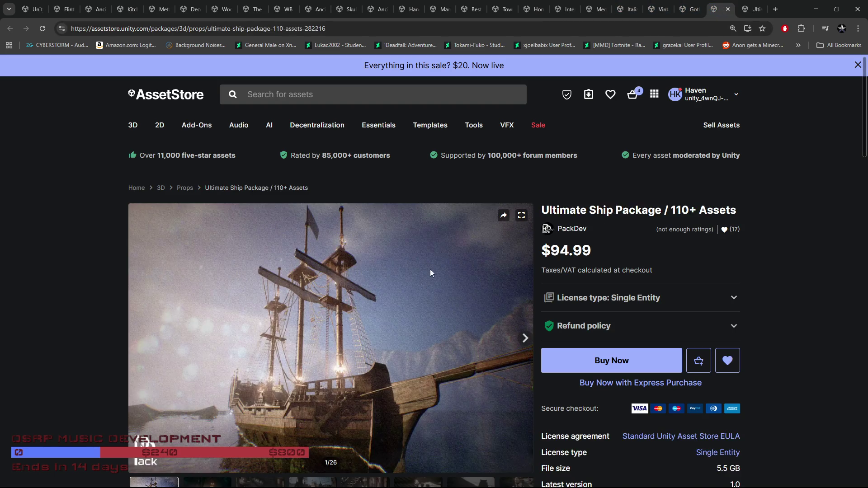
scroll(430, 273, down, 2)
click(204, 412)
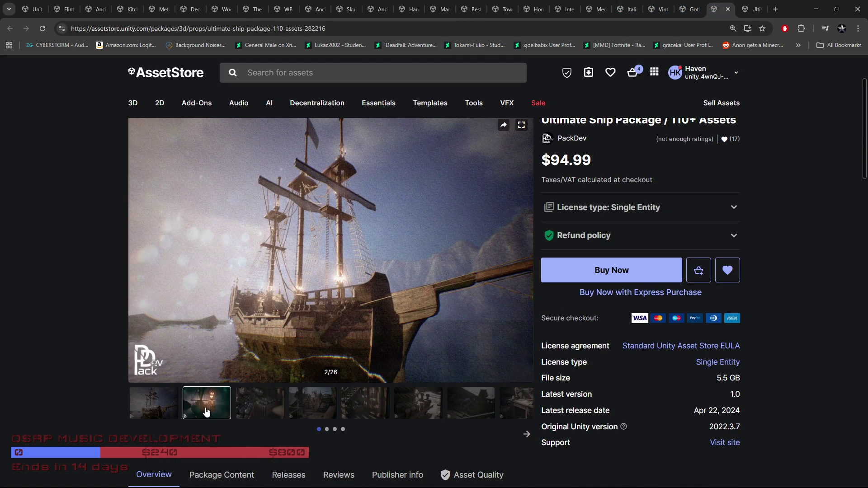
click(270, 414)
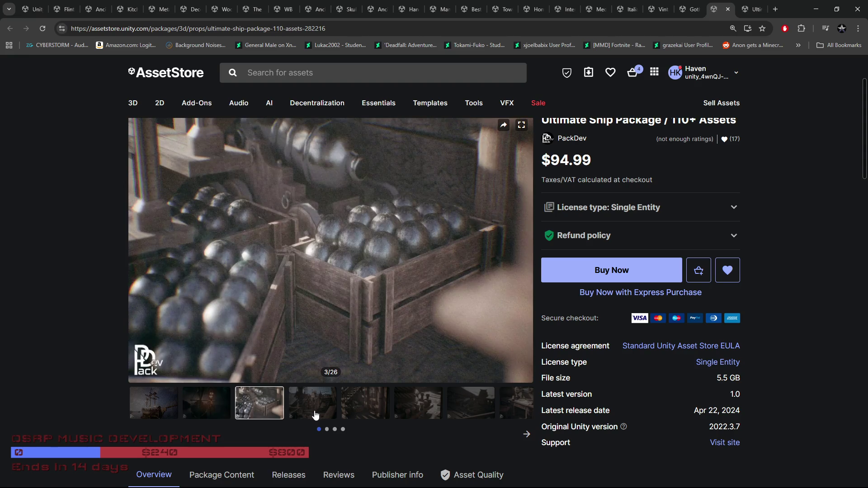
click(320, 408)
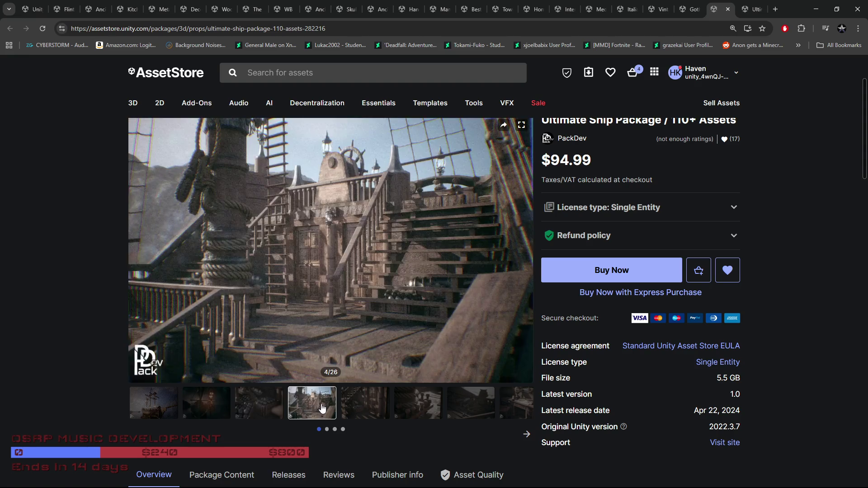
click(357, 411)
click(411, 409)
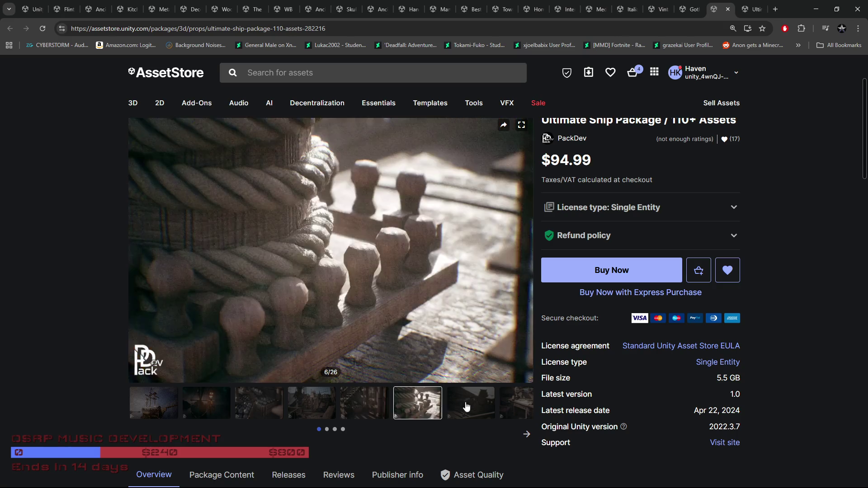
click(467, 407)
click(525, 435)
scroll(524, 437, down, 1)
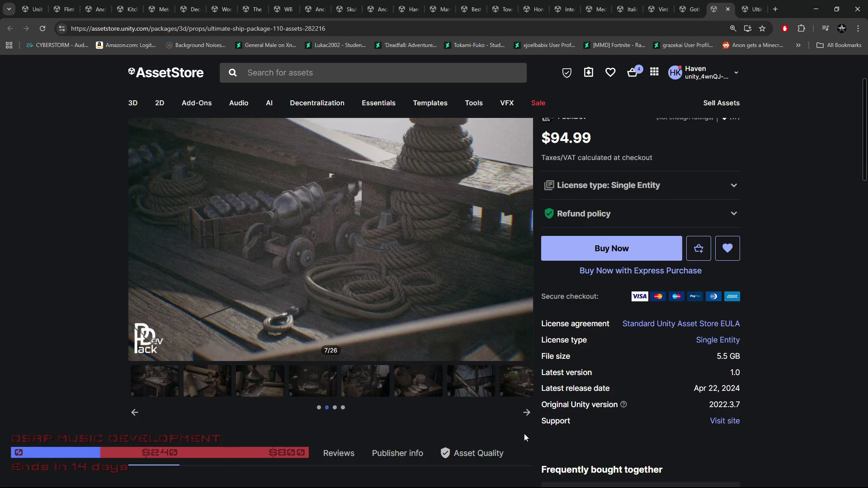
Step through the later ship gallery images up to 22, then close the Ultimate Ship Package page.
click(222, 385)
click(252, 384)
click(319, 384)
click(418, 384)
click(476, 391)
click(526, 412)
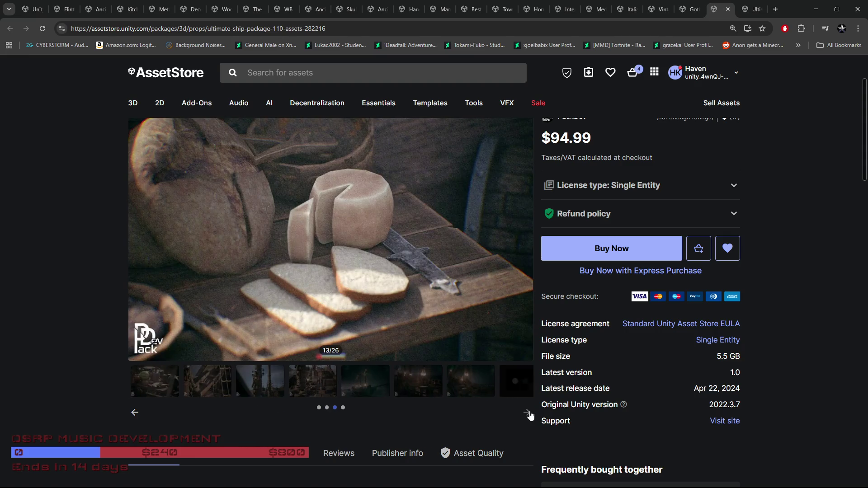
click(368, 389)
click(416, 387)
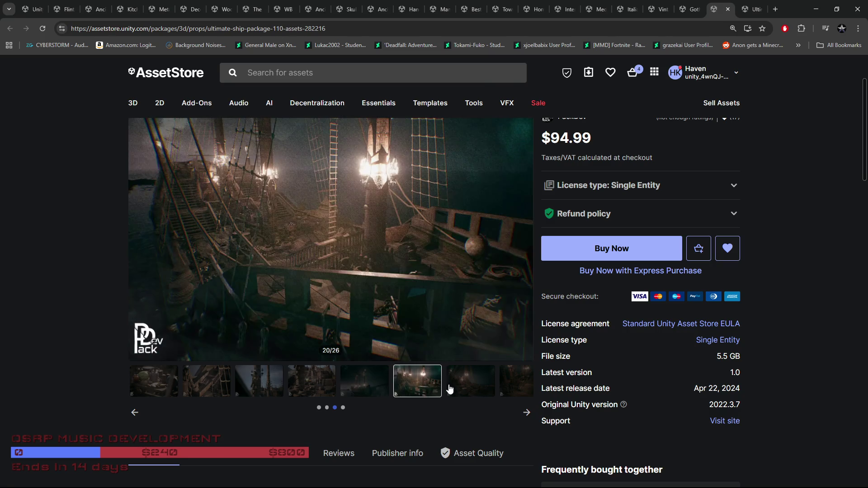
click(343, 388)
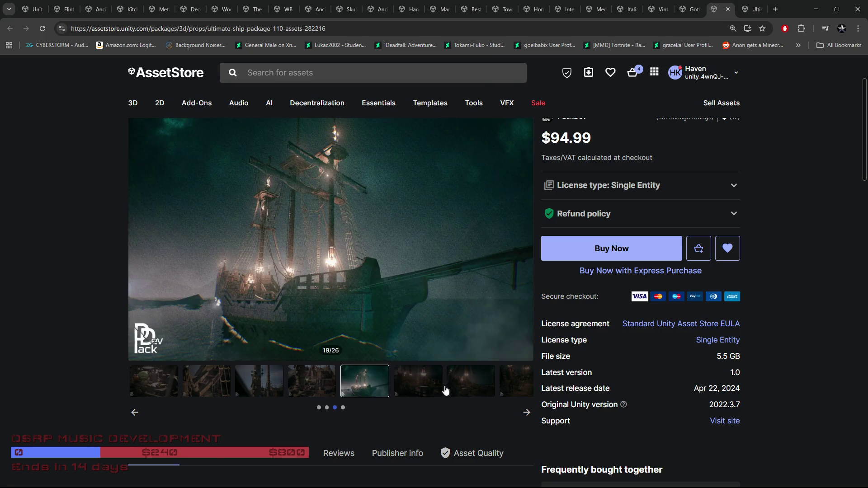
click(467, 389)
click(518, 391)
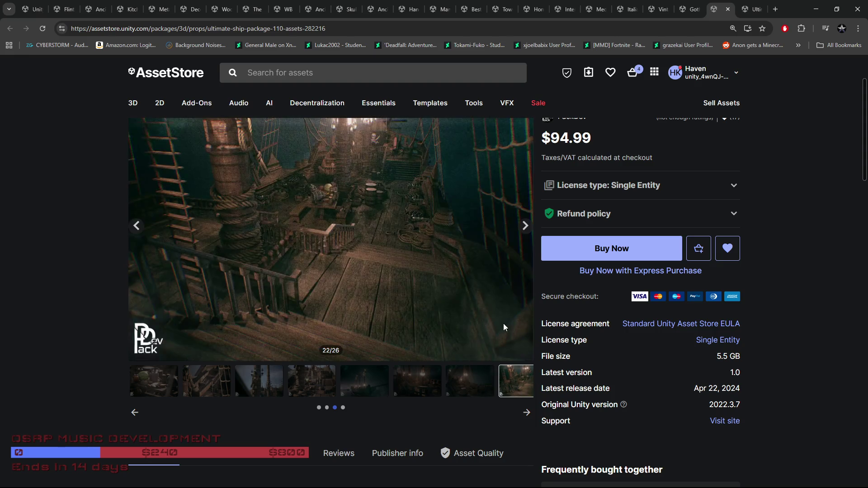
click(729, 11)
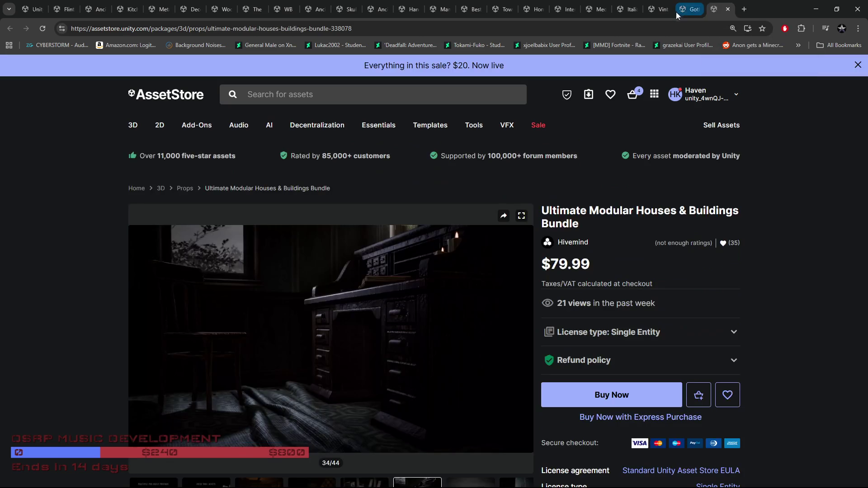
Close the Ultimate Ship Package tab and bring up the Medieval Alchemist Store product page.
click(685, 9)
click(651, 10)
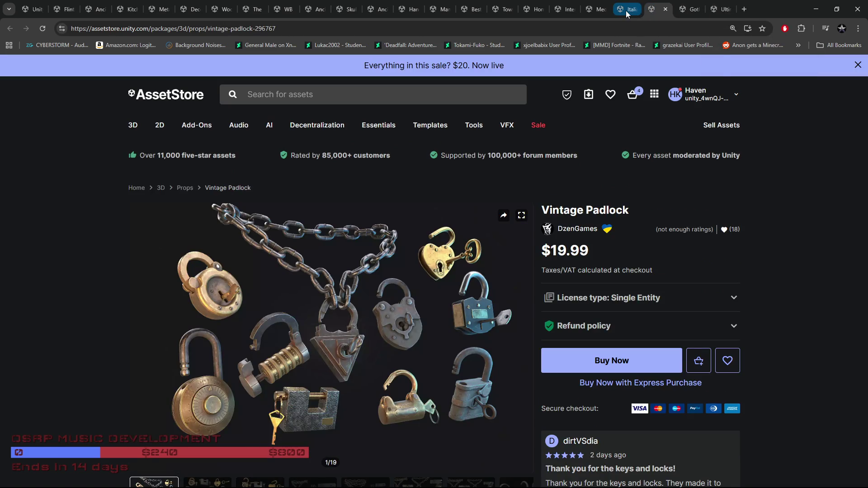
click(625, 10)
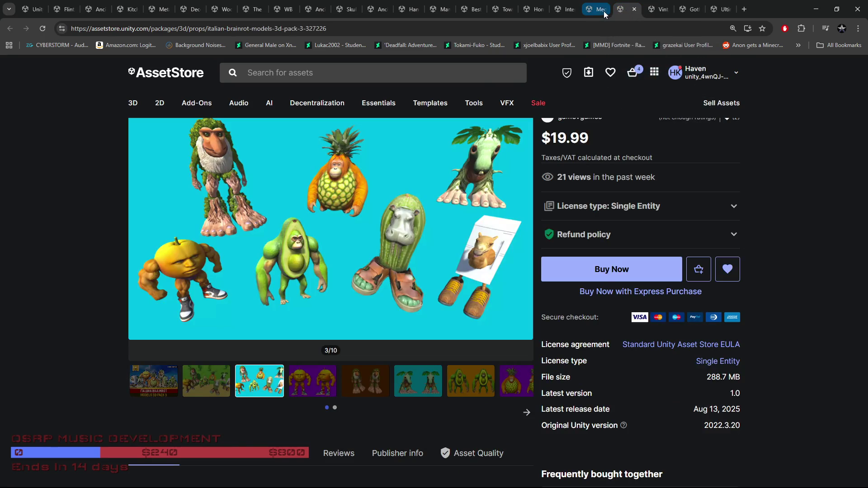
click(603, 10)
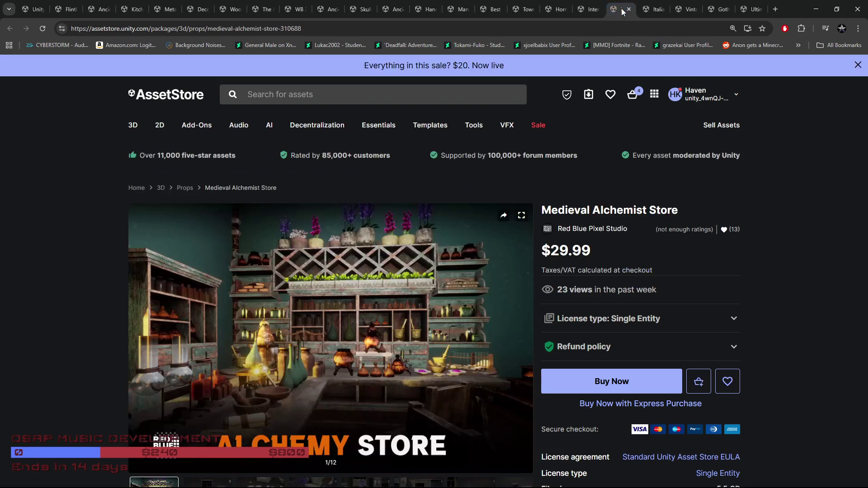
scroll(525, 279, down, 2)
scroll(270, 414, up, 1)
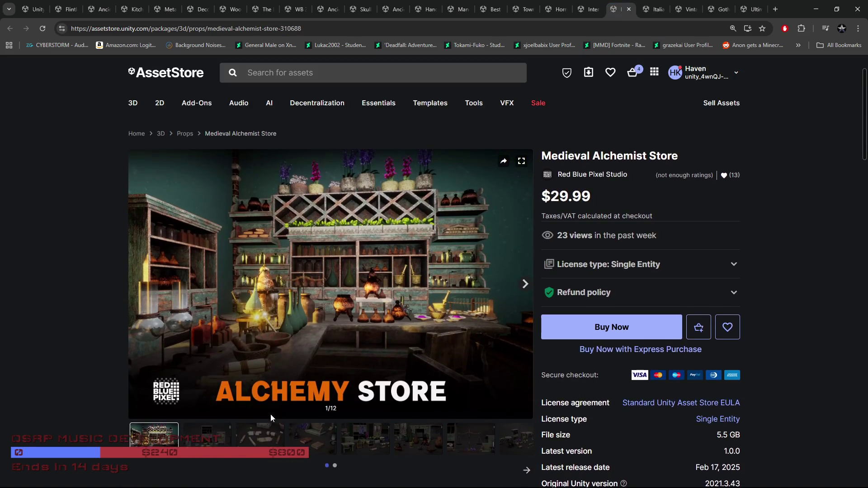
Browse the Medieval Alchemist Store gallery from the scrolls image through the tenth image.
click(254, 458)
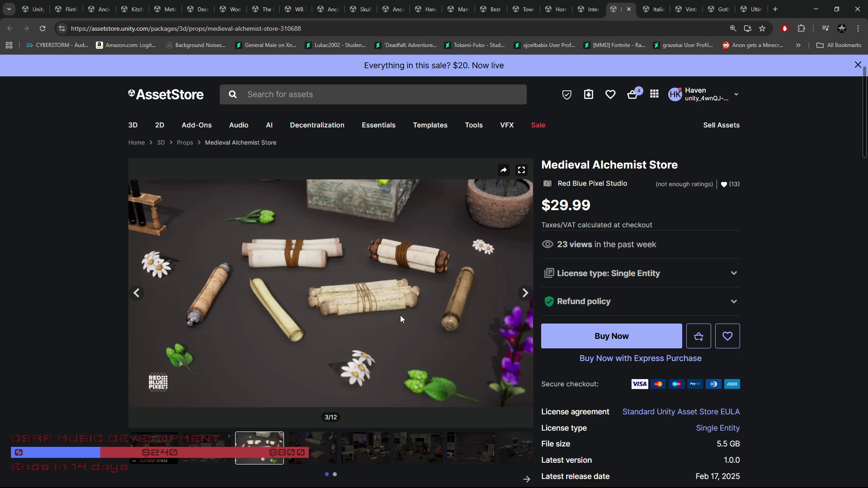
click(319, 444)
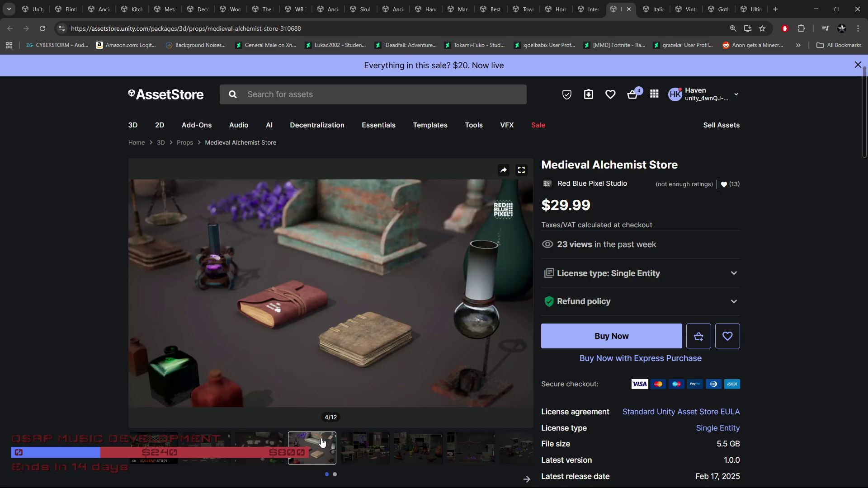
click(369, 449)
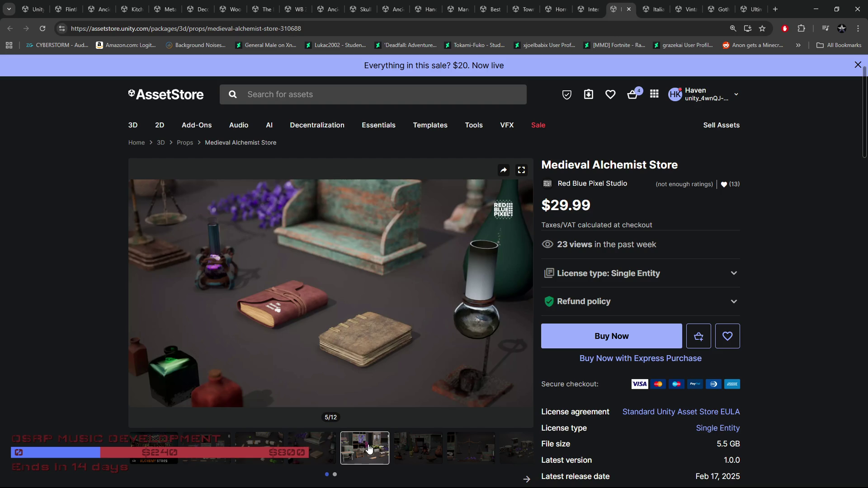
click(414, 446)
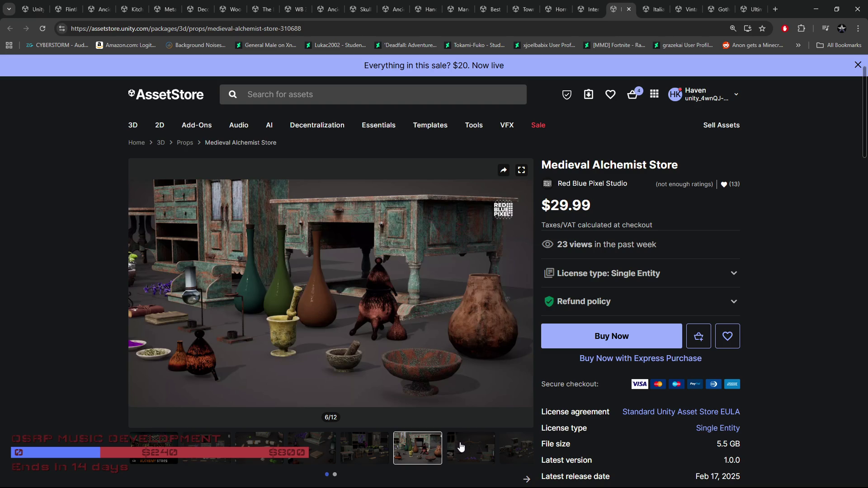
click(482, 449)
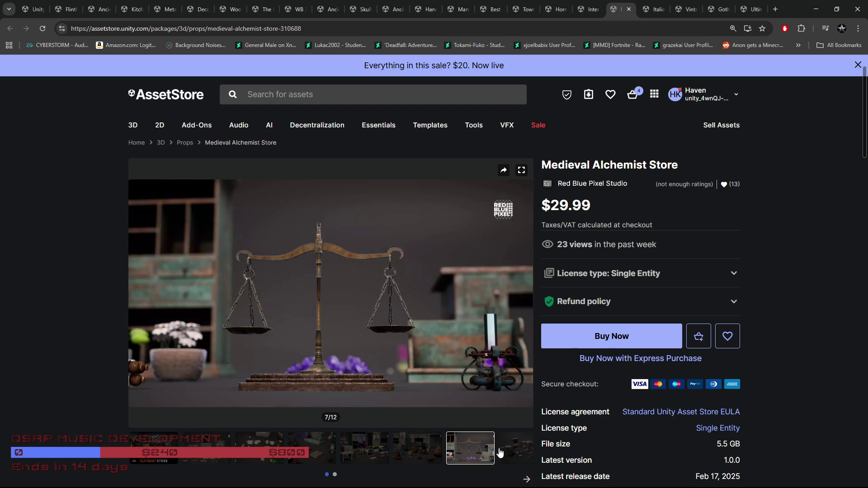
click(524, 453)
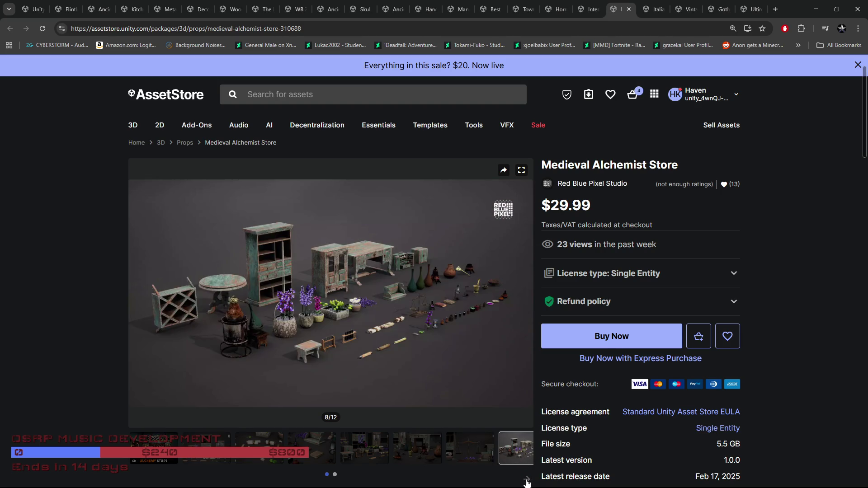
click(528, 481)
click(212, 448)
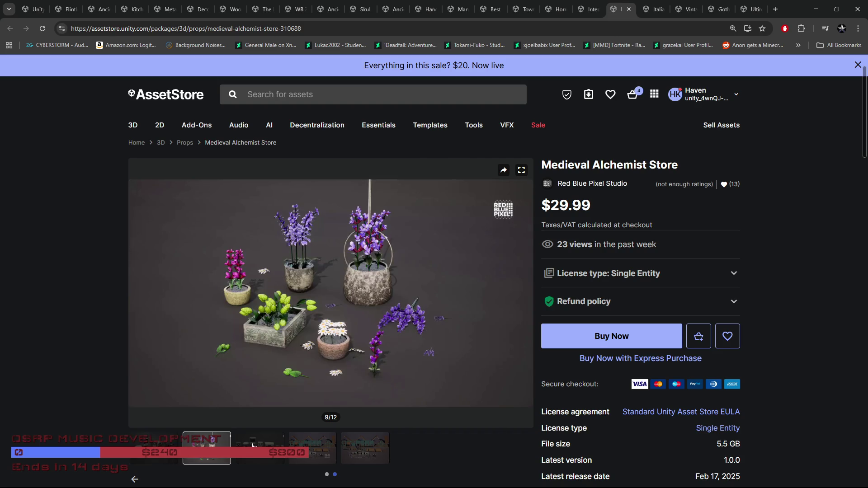
click(252, 445)
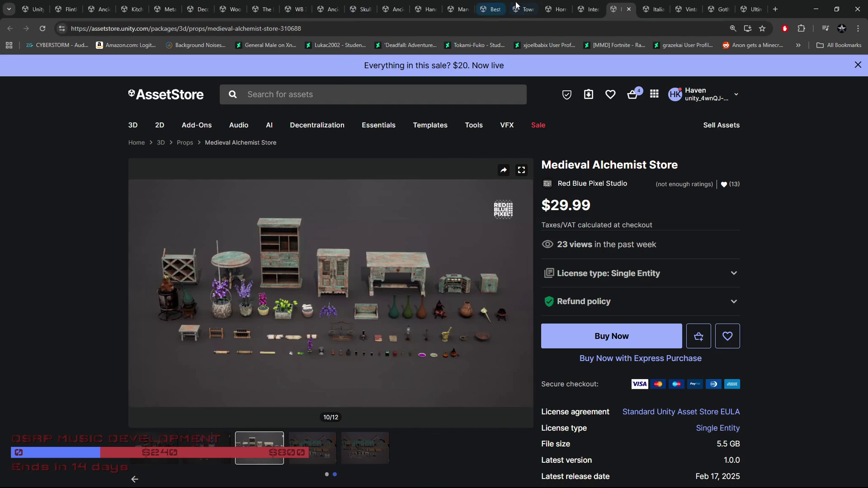
Flip through the Interior plants, Horror template, Townsmith, Manor and coins pages to Kitchen tableware.
click(589, 9)
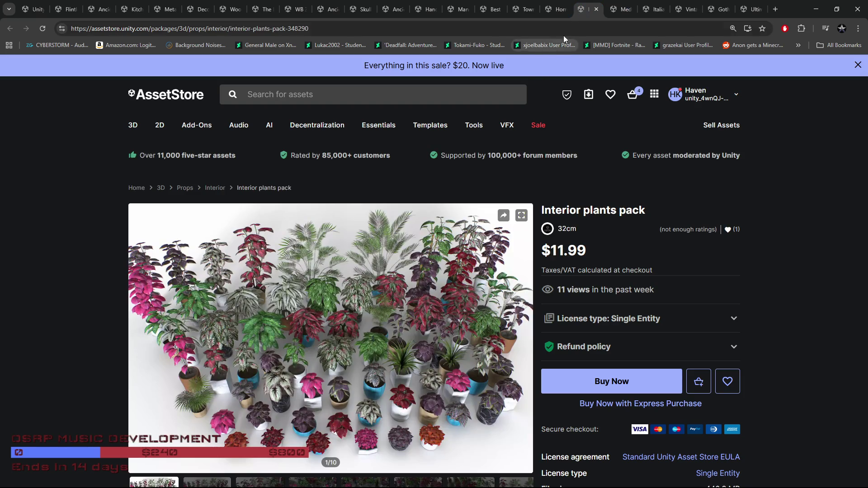
click(549, 15)
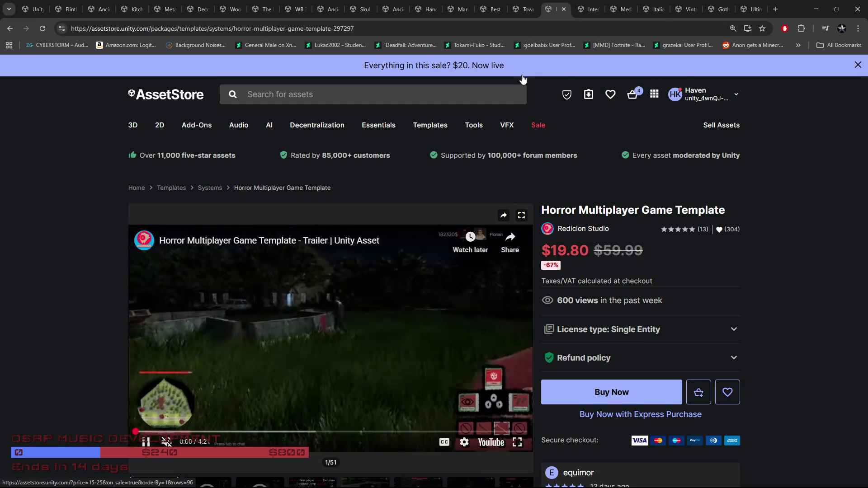
click(393, 322)
click(525, 8)
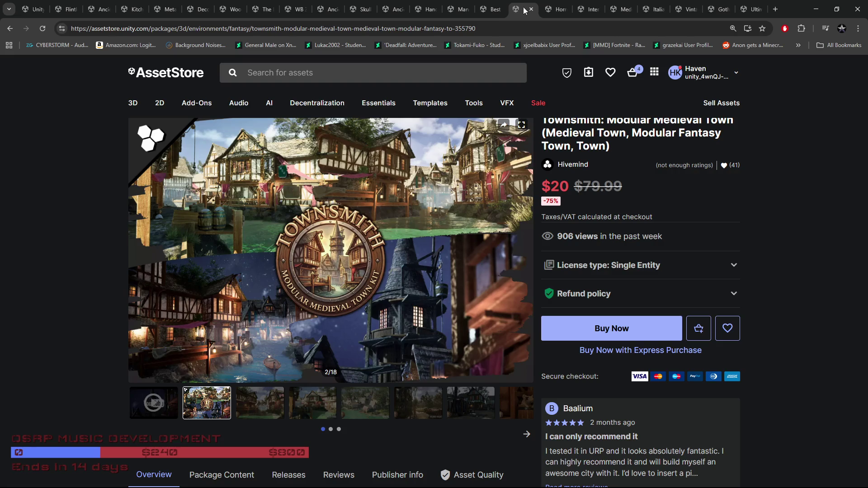
click(484, 11)
click(458, 12)
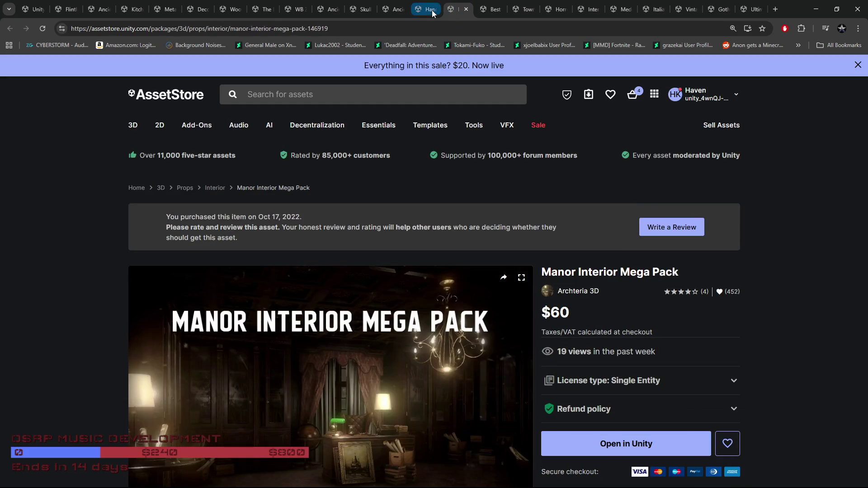
click(423, 9)
click(169, 12)
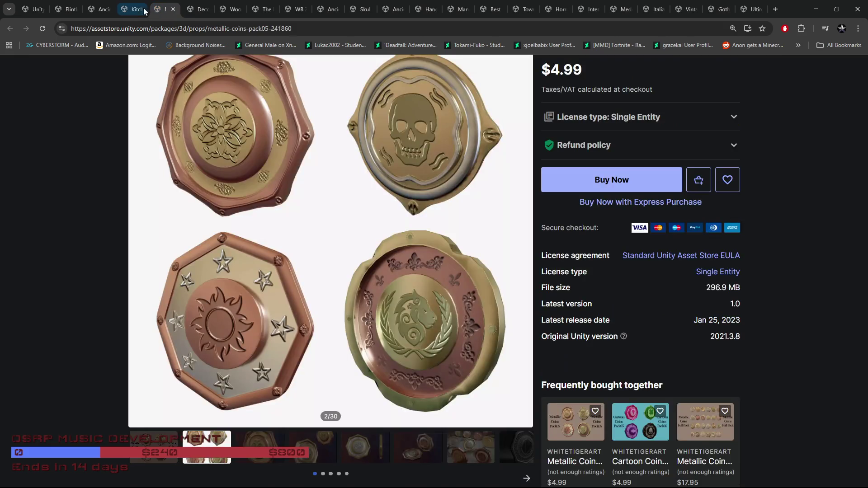
click(134, 9)
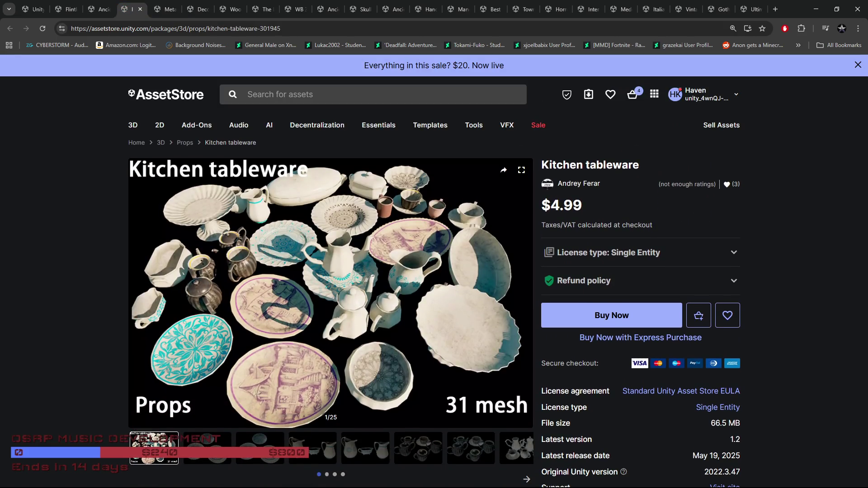
key(alt+Tab)
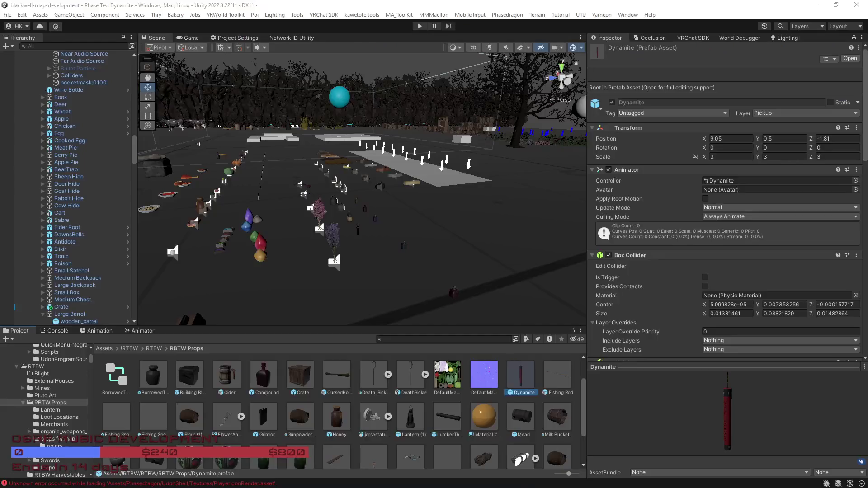
Fly through the loot area and inspect Medical Shelf 1 and Loot Shelf 2 in the Scene view.
mouse_move(477, 262)
mouse_down()
mouse_move(540, 269)
mouse_move(463, 222)
mouse_move(506, 233)
mouse_move(499, 254)
mouse_move(344, 251)
mouse_up()
click(464, 222)
scroll(101, 118, up, 2)
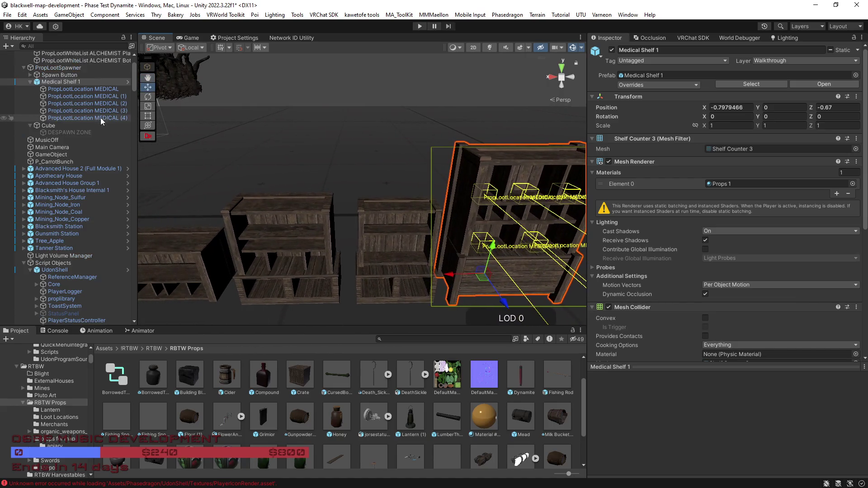
click(379, 240)
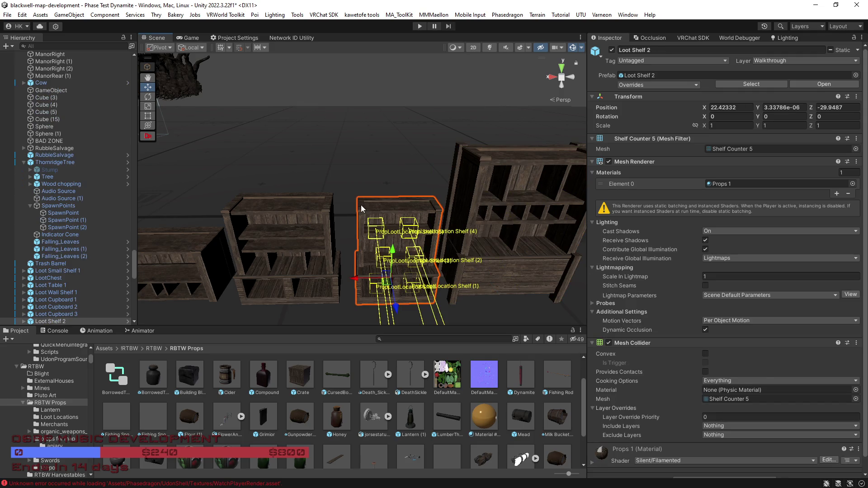
mouse_move(360, 204)
mouse_down()
mouse_move(316, 199)
mouse_move(287, 182)
mouse_move(384, 192)
mouse_move(447, 178)
mouse_move(271, 190)
mouse_up()
scroll(97, 154, up, 10)
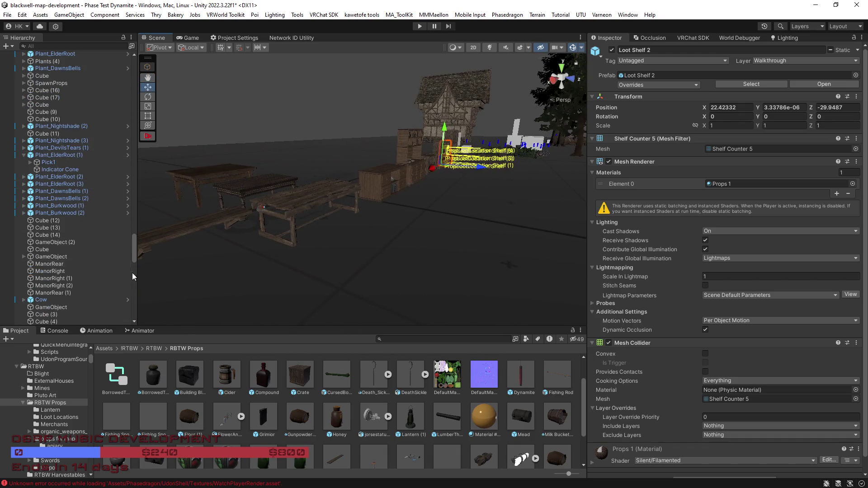
drag(135, 251, 135, 54)
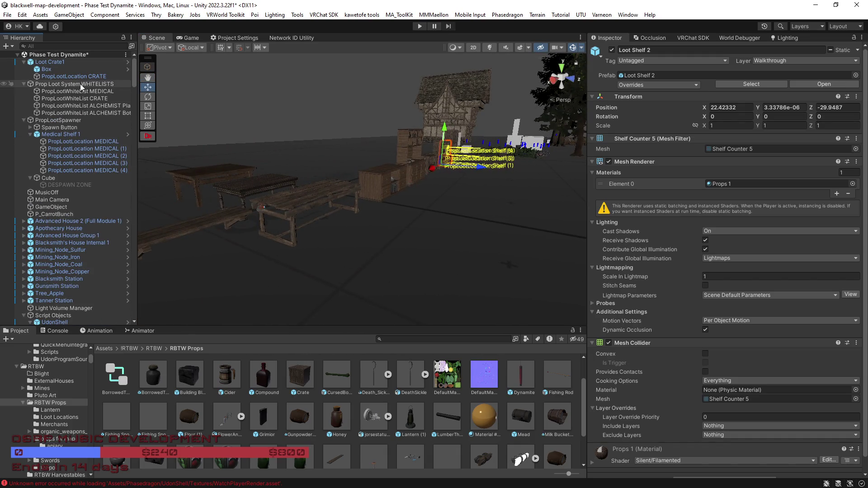
Look over the MEDICAL, CRATE and ALCHEMIST Plant whitelists, then Loot Shelves 5 and 2.
click(81, 92)
click(81, 98)
click(84, 106)
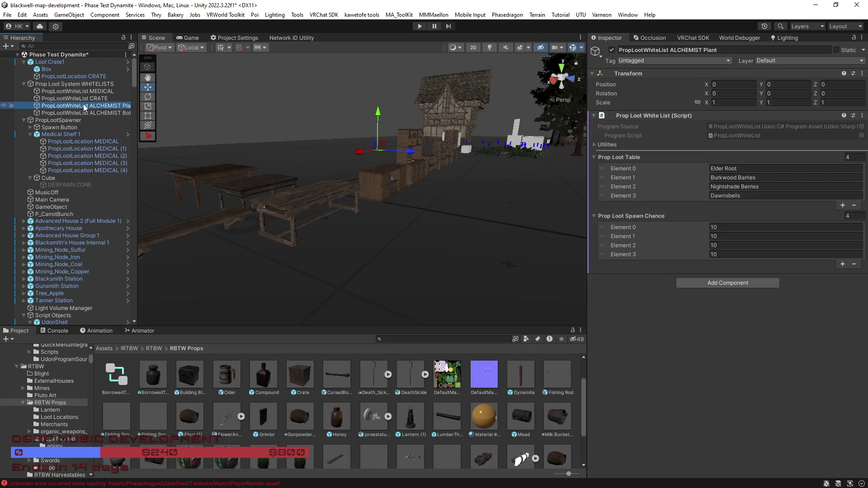
drag(316, 190, 346, 186)
click(346, 185)
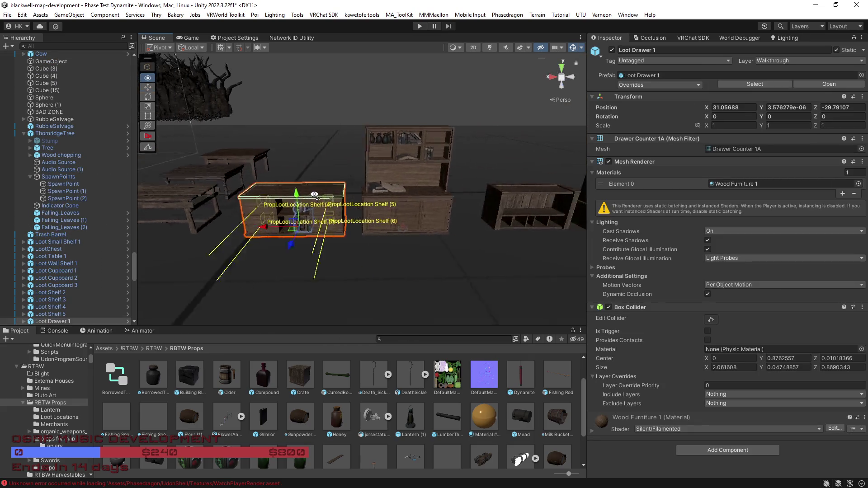
key(Up)
key(Up)
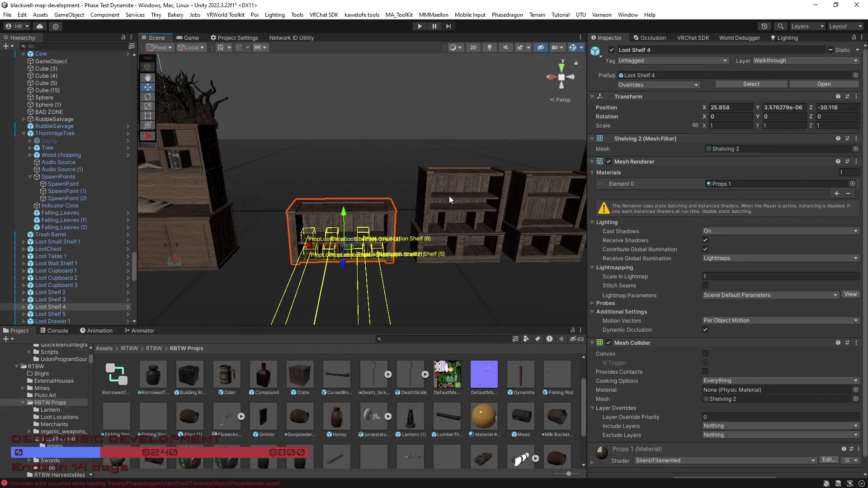
click(424, 202)
scroll(114, 123, up, 5)
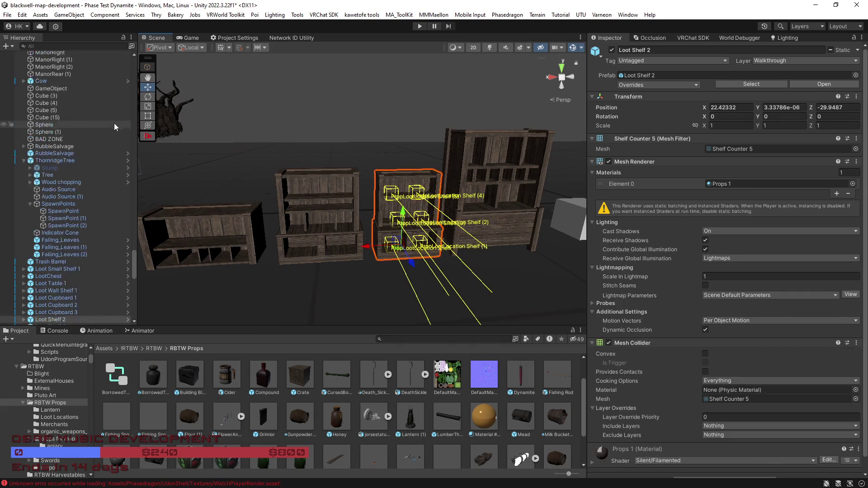
scroll(50, 103, up, 10)
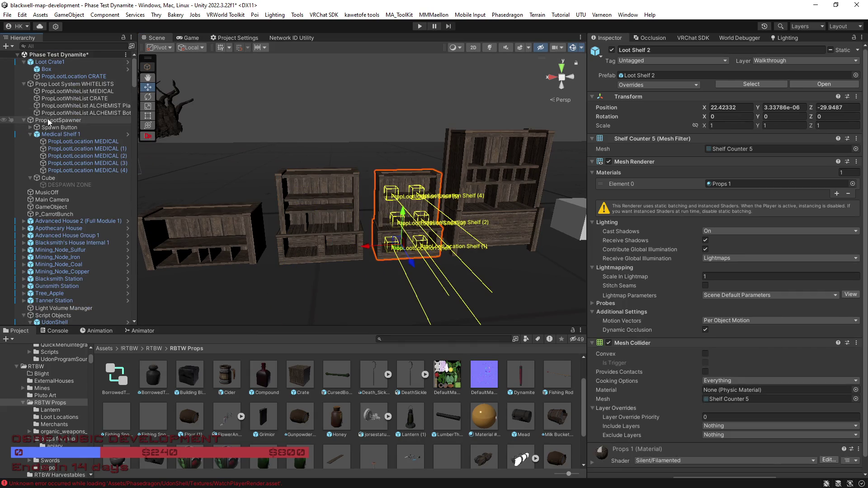
Refresh PropLootSpawner's prop locations, check the Spawn Button, and select the MEDICAL whitelist.
click(48, 120)
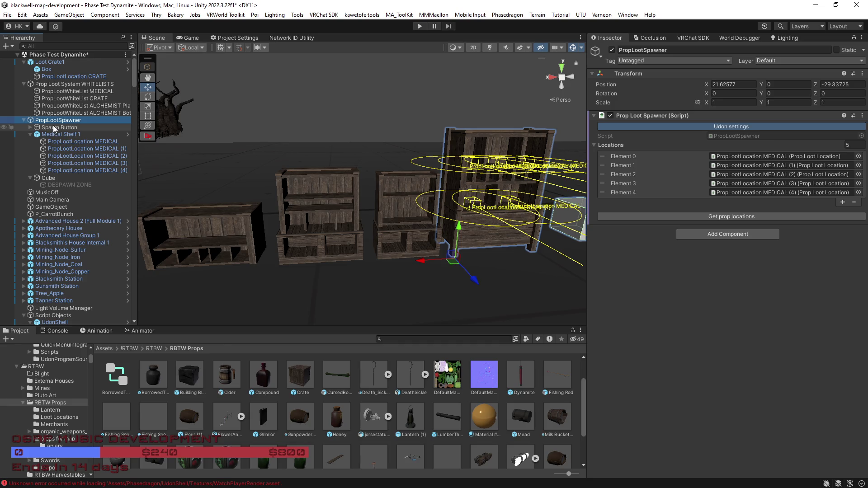
click(720, 219)
mouse_move(400, 246)
mouse_down()
mouse_move(326, 248)
mouse_move(406, 246)
mouse_move(398, 248)
mouse_up()
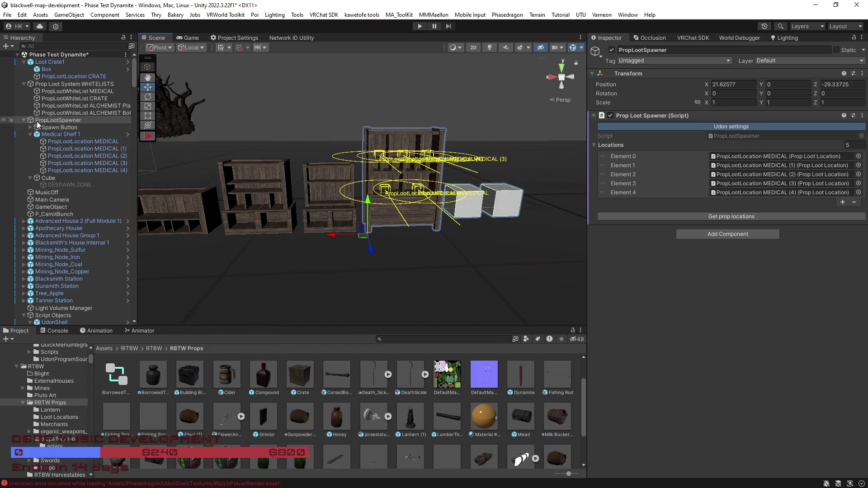
double_click(55, 128)
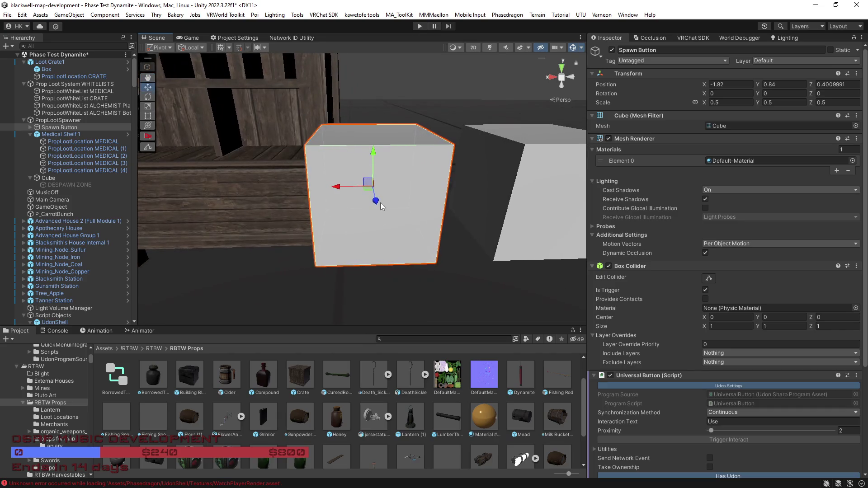
scroll(702, 386, down, 3)
mouse_move(441, 194)
alt+mouse_down()
mouse_move(286, 170)
mouse_move(371, 209)
mouse_move(90, 129)
alt+mouse_up()
click(88, 120)
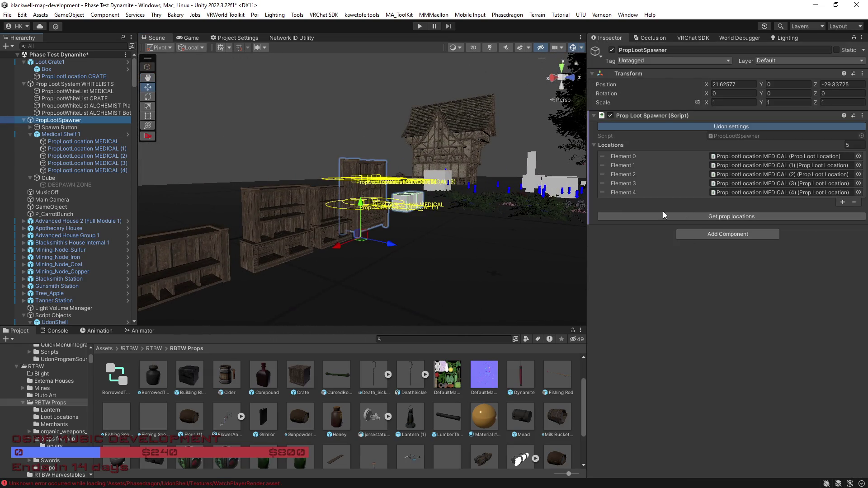
click(30, 128)
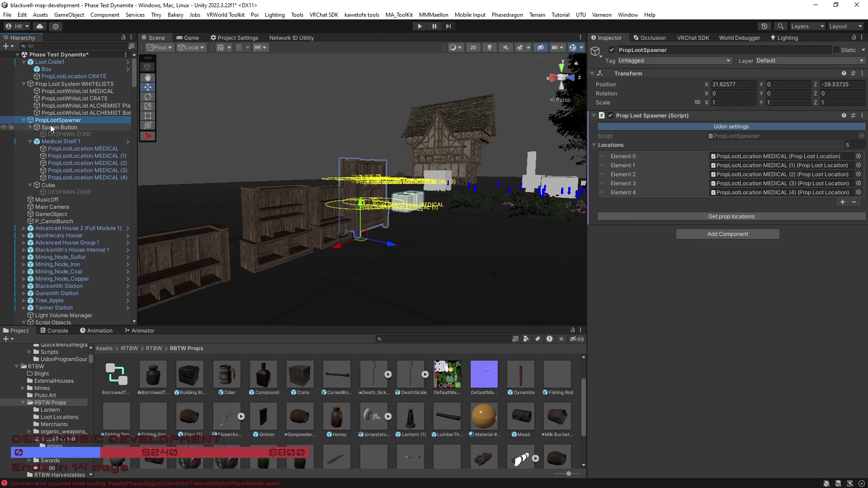
click(58, 126)
click(64, 91)
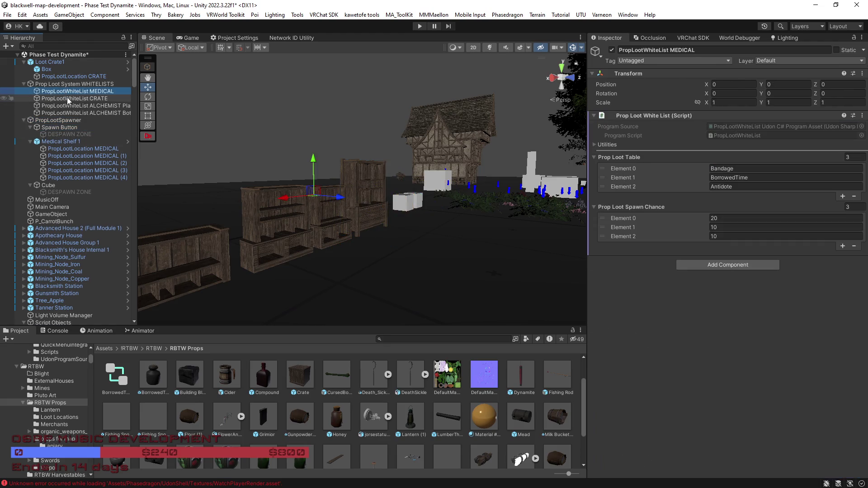
click(69, 99)
mouse_move(565, 298)
mouse_down()
mouse_move(335, 276)
mouse_move(304, 294)
mouse_move(274, 287)
mouse_move(309, 269)
mouse_move(296, 273)
mouse_move(311, 287)
mouse_move(374, 300)
mouse_move(436, 294)
mouse_move(519, 266)
mouse_move(523, 243)
mouse_move(466, 248)
mouse_move(500, 252)
mouse_up()
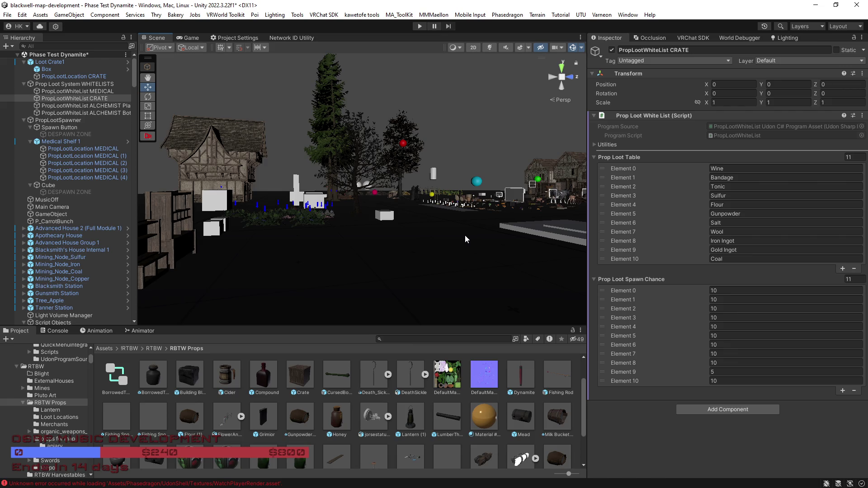
mouse_move(465, 249)
mouse_down()
mouse_move(396, 272)
mouse_move(398, 262)
mouse_move(570, 278)
mouse_up()
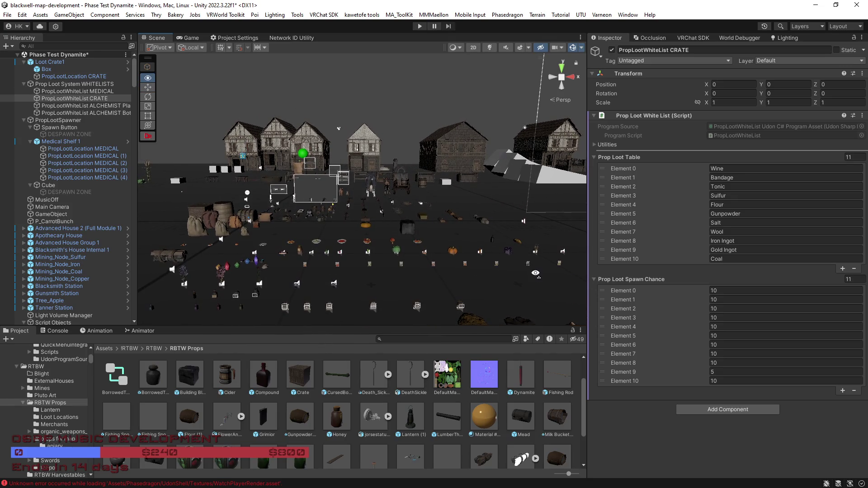
drag(535, 275, 539, 278)
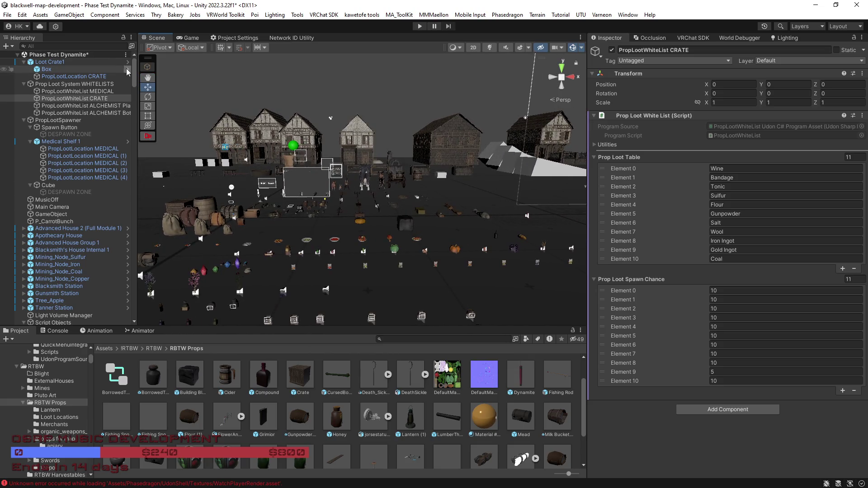
mouse_move(480, 230)
mouse_down()
mouse_move(437, 221)
mouse_move(408, 234)
mouse_move(476, 244)
mouse_move(345, 246)
mouse_move(345, 261)
mouse_move(371, 254)
mouse_up()
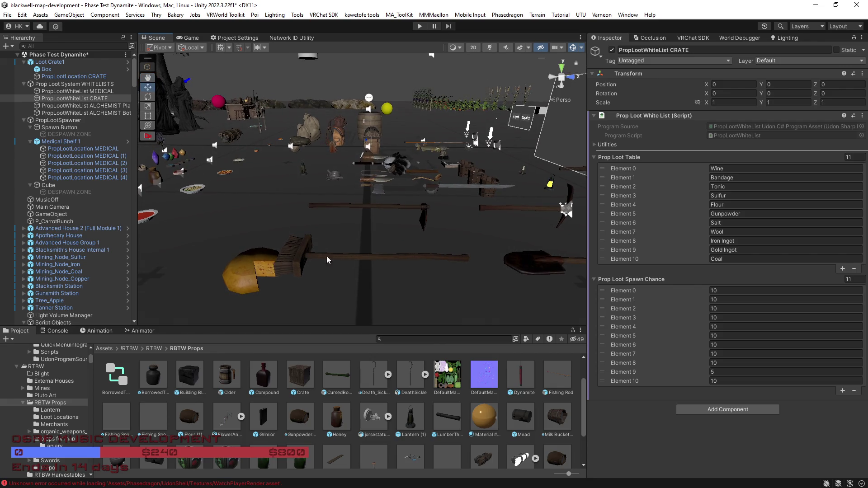
Select the broom's parent Broom object and review its VRC Pickup and Prop Template settings.
click(314, 258)
click(386, 260)
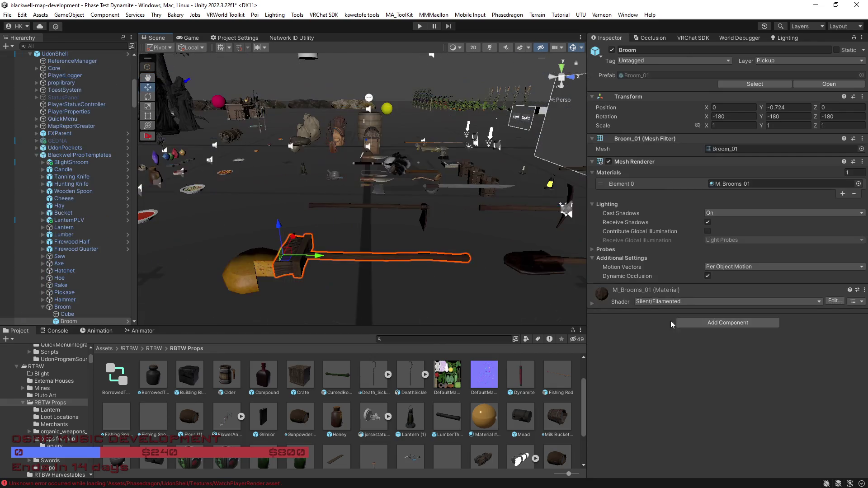
click(63, 307)
scroll(684, 384, down, 10)
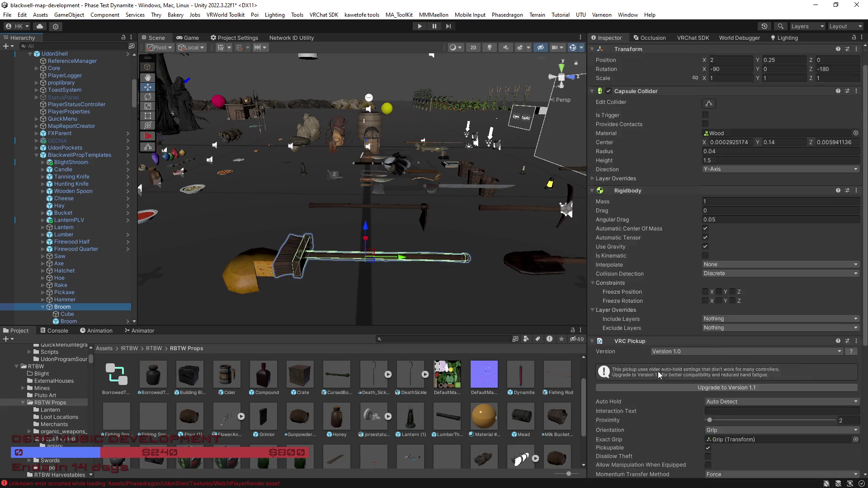
scroll(684, 384, down, 3)
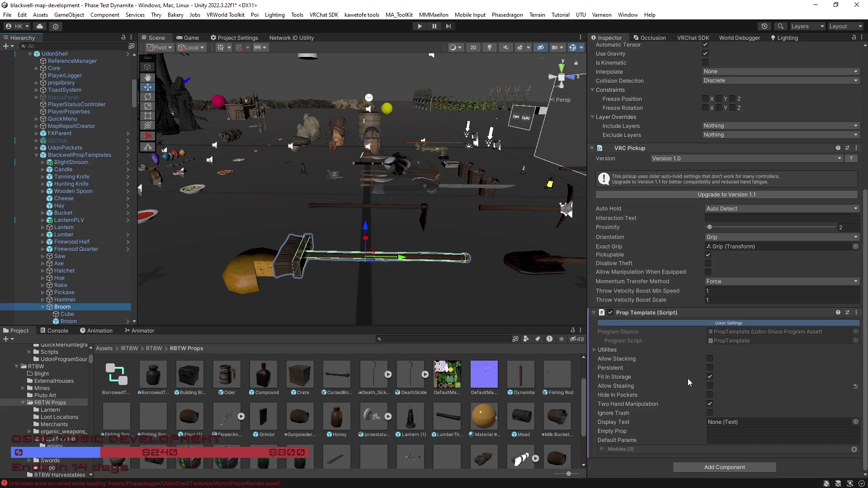
scroll(442, 283, up, 10)
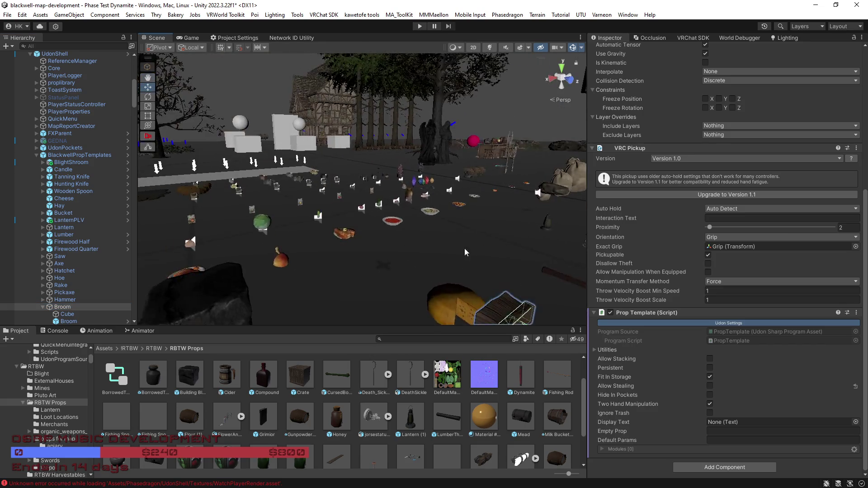
scroll(517, 249, up, 10)
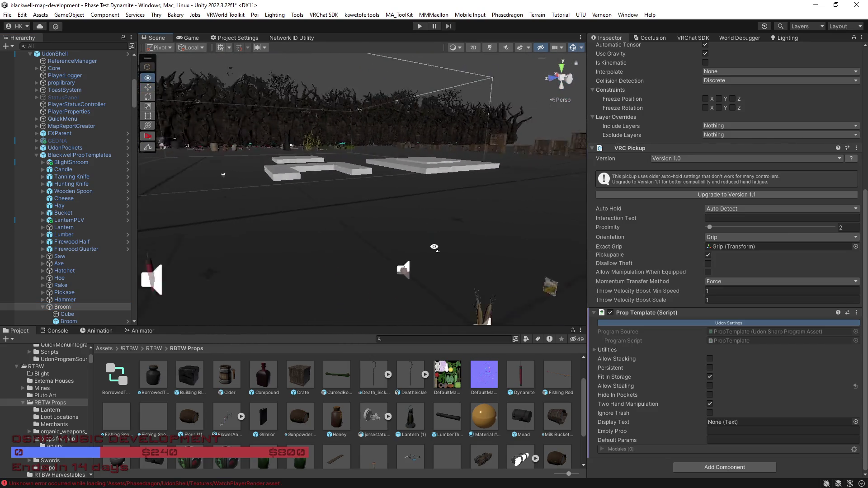
Fly the scene camera over the row of tools and turn it toward the buildings.
key(w)
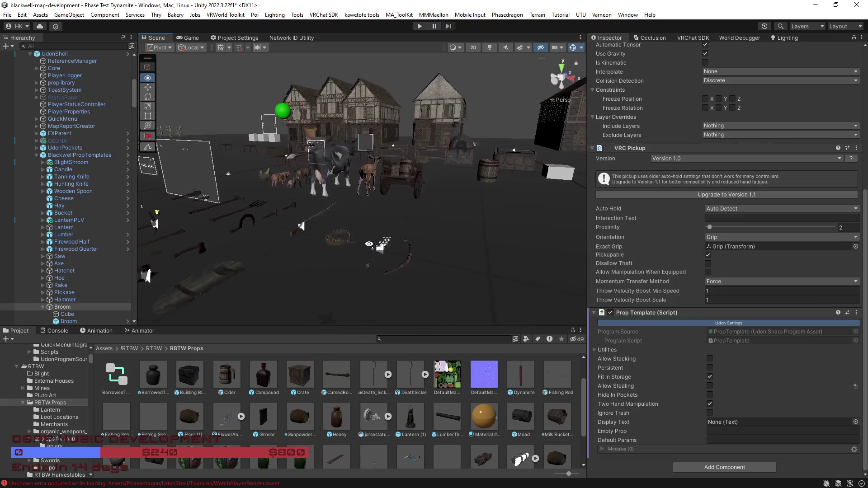
key(s)
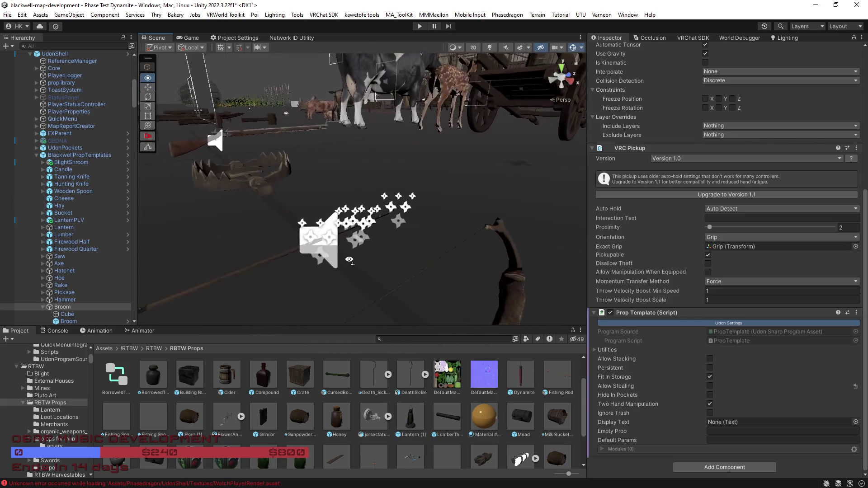
key(w)
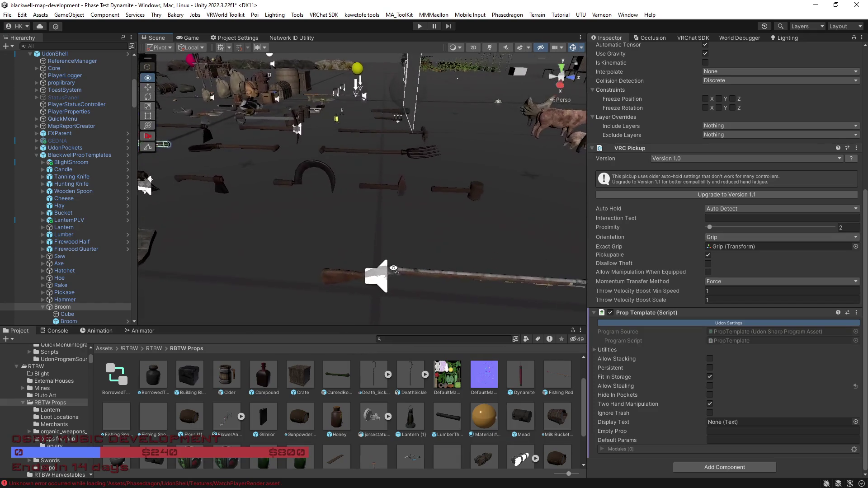
key(s)
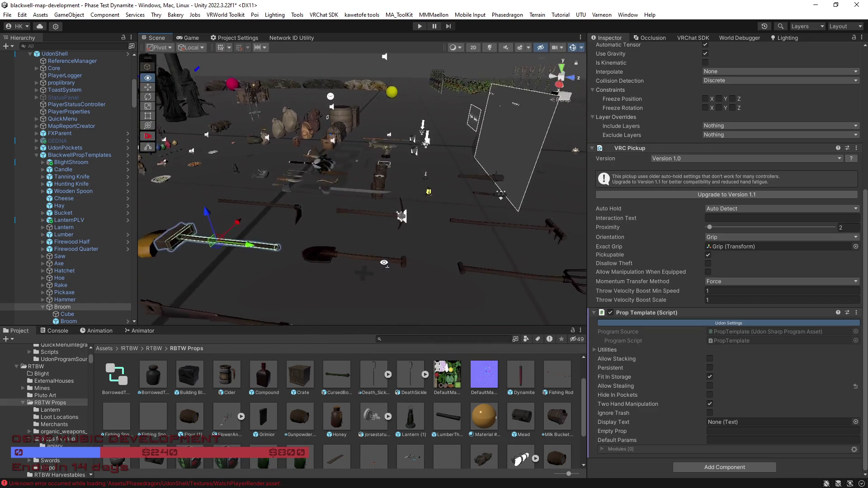
key(s)
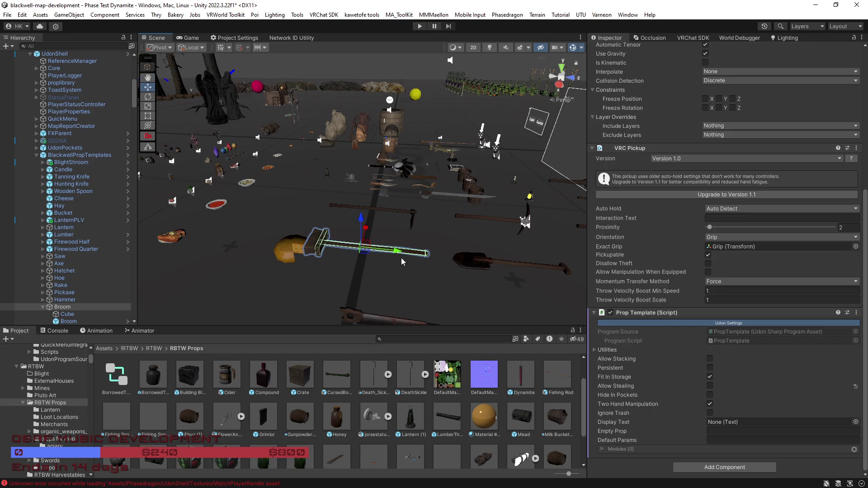
mouse_move(459, 228)
mouse_down()
mouse_move(416, 206)
mouse_move(375, 215)
mouse_move(430, 225)
mouse_move(472, 262)
mouse_move(286, 244)
mouse_move(292, 194)
mouse_up()
Inspect the Cloth and StackSound objects, ending on the Leather prop template.
click(286, 199)
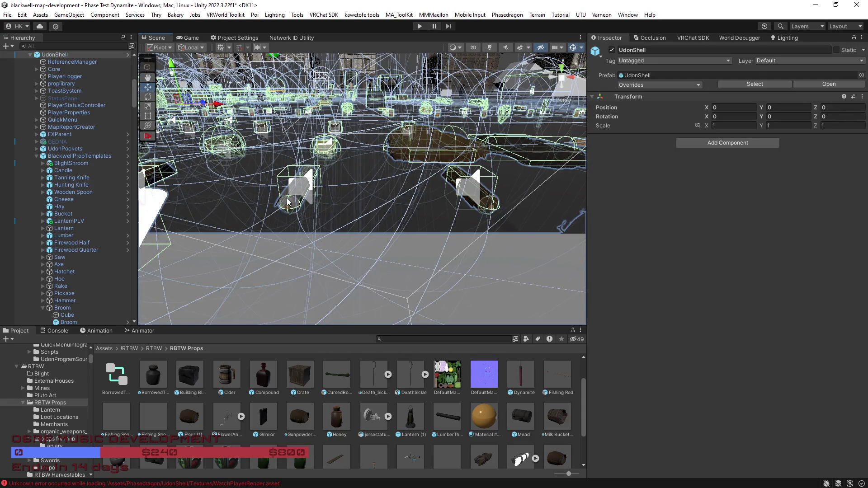
click(281, 207)
drag(397, 249, 395, 215)
click(395, 215)
click(394, 213)
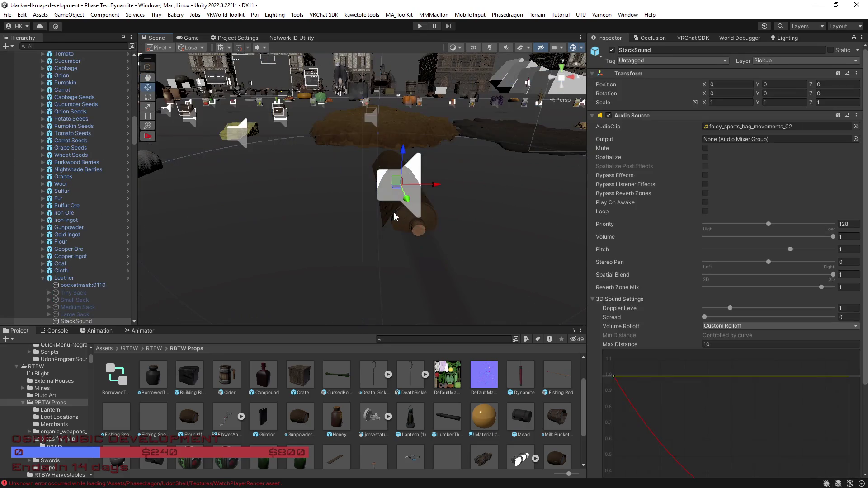
click(389, 163)
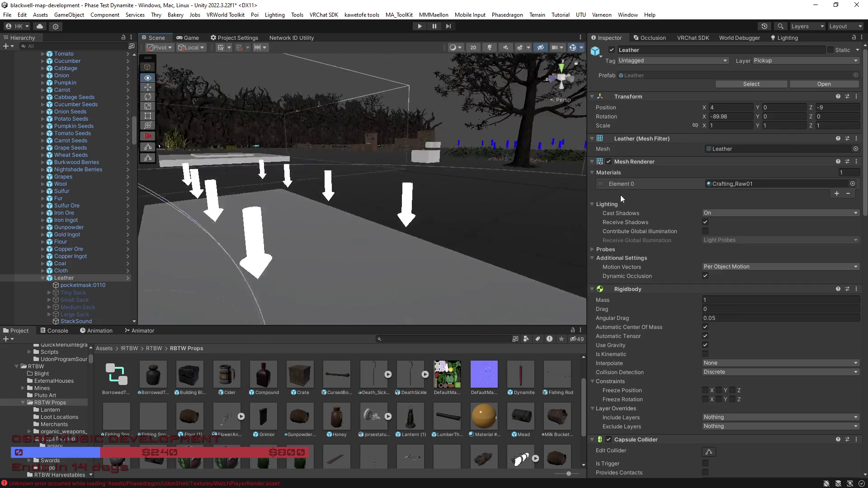
key(w)
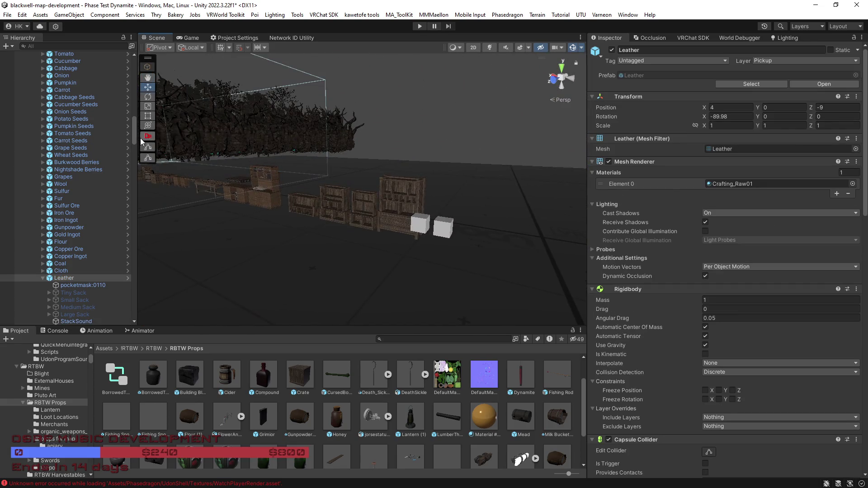
drag(133, 131, 134, 80)
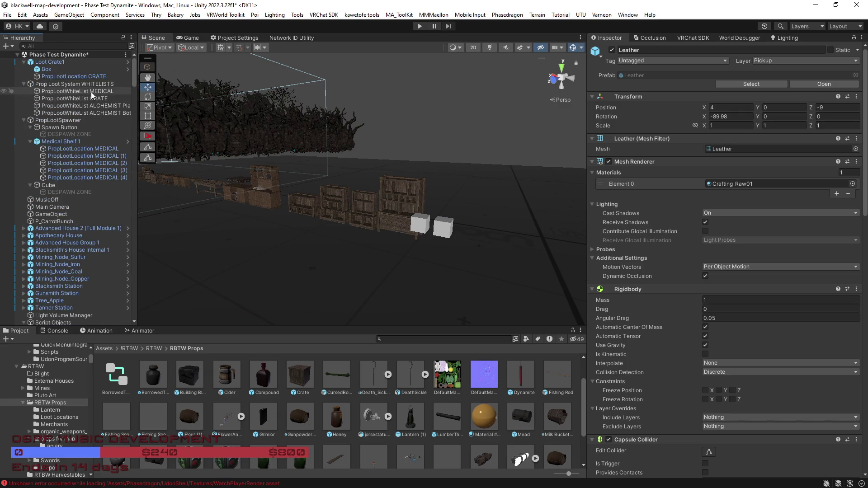
On the CRATE whitelist, add Cloth and Leather loot entries with matching spawn chances of 10.
click(87, 99)
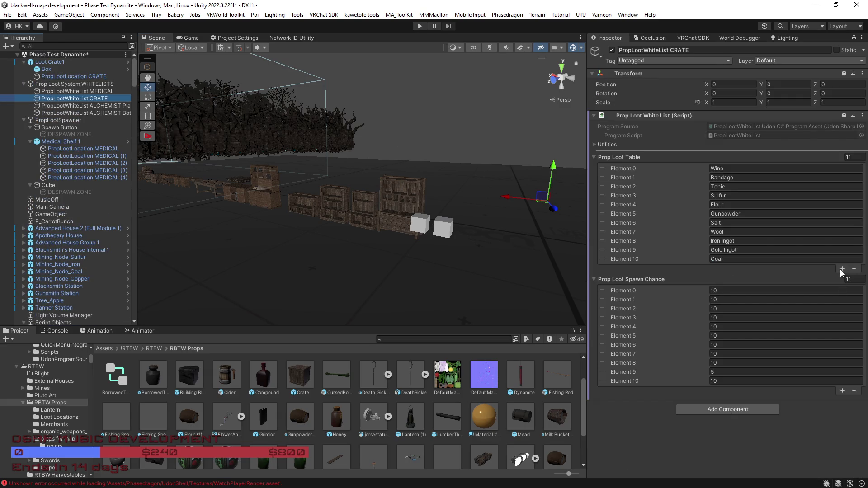
click(842, 269)
text(Clothi)
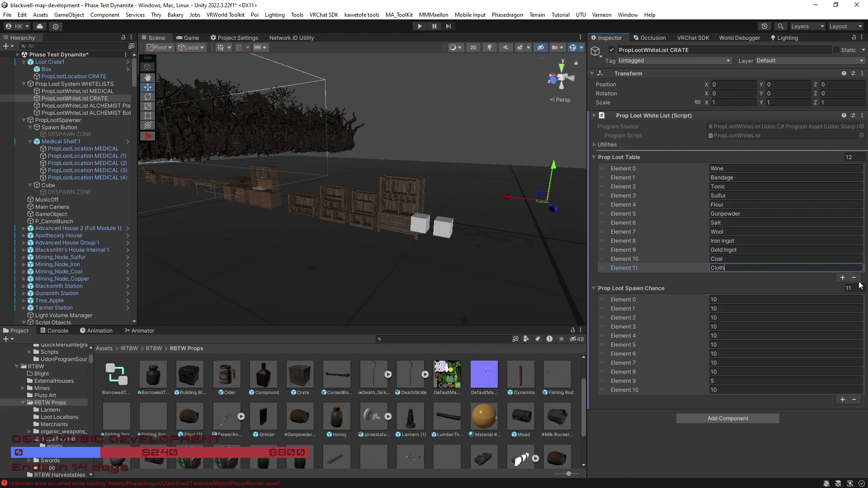
click(841, 278)
text(Leather)
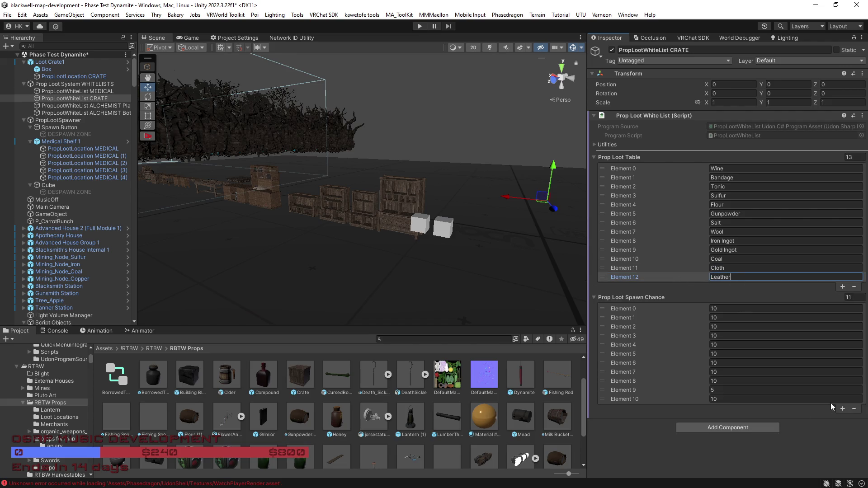
click(840, 409)
click(842, 418)
mouse_move(530, 322)
mouse_down()
mouse_move(519, 294)
mouse_move(371, 292)
mouse_up()
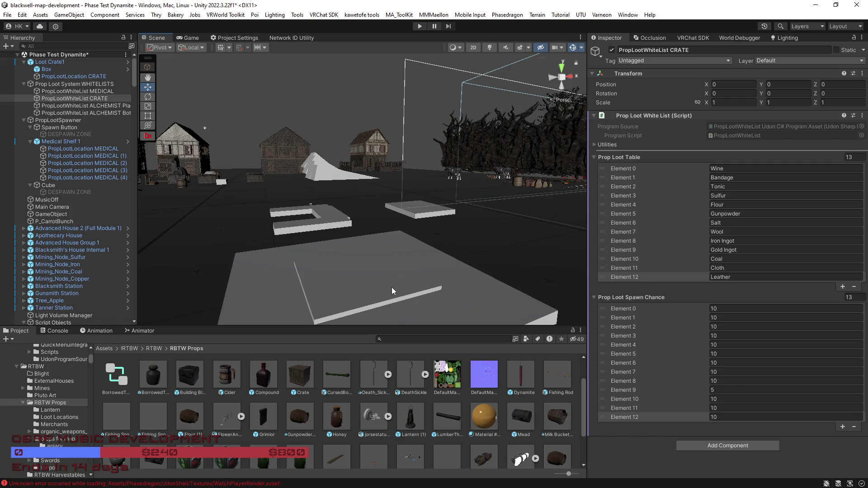
mouse_move(392, 287)
mouse_down()
mouse_move(411, 235)
mouse_move(445, 253)
mouse_move(502, 253)
mouse_move(258, 202)
mouse_up()
drag(135, 70, 162, 310)
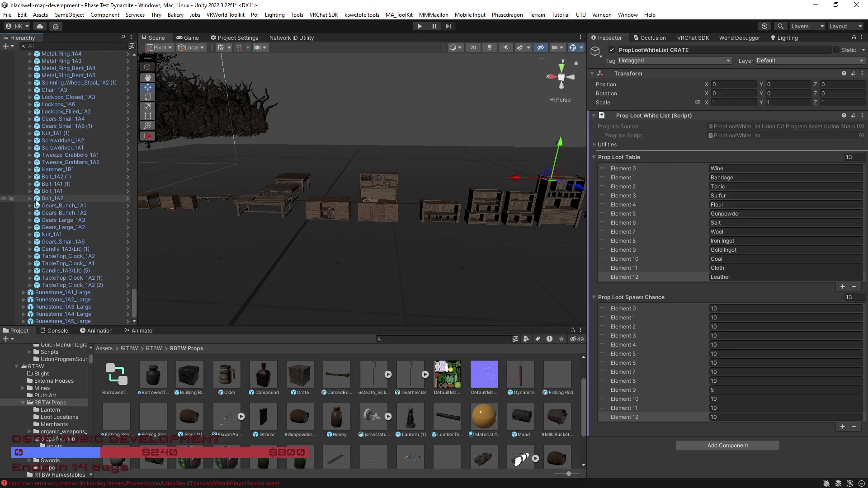
Collapse the workbench's children and frame Clockmaker's_Workbench_A in the Scene view.
click(387, 213)
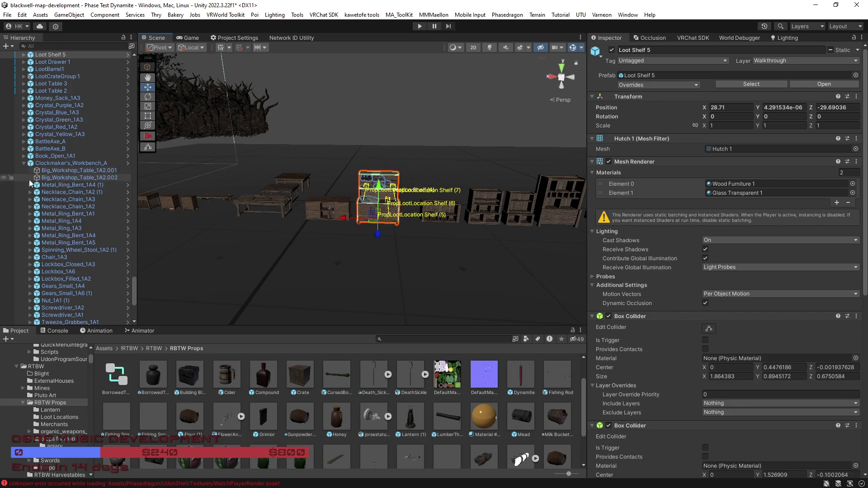
click(24, 163)
click(64, 285)
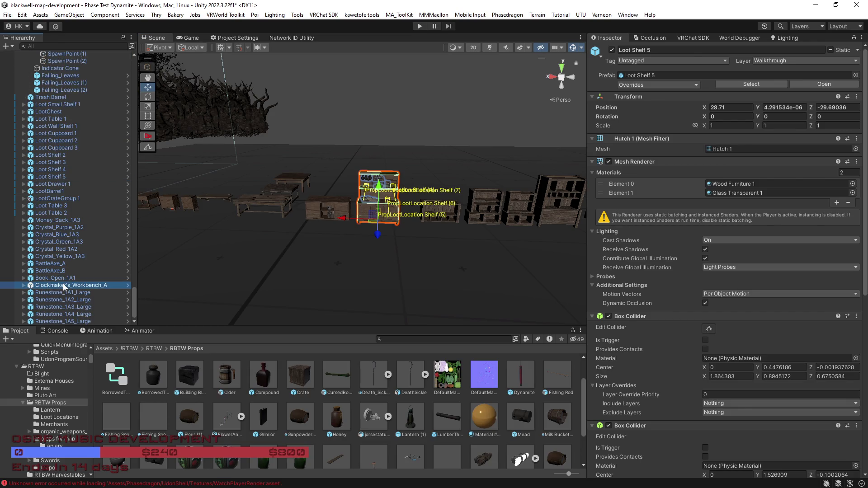
key(f)
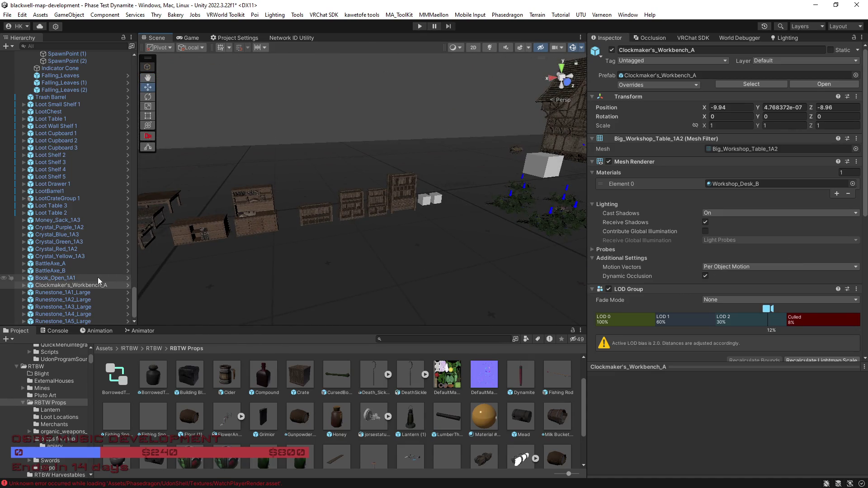
Shift-select Loot Small Shelf 1 through Loot Table 2 and drag them toward a new parent.
click(49, 277)
click(47, 270)
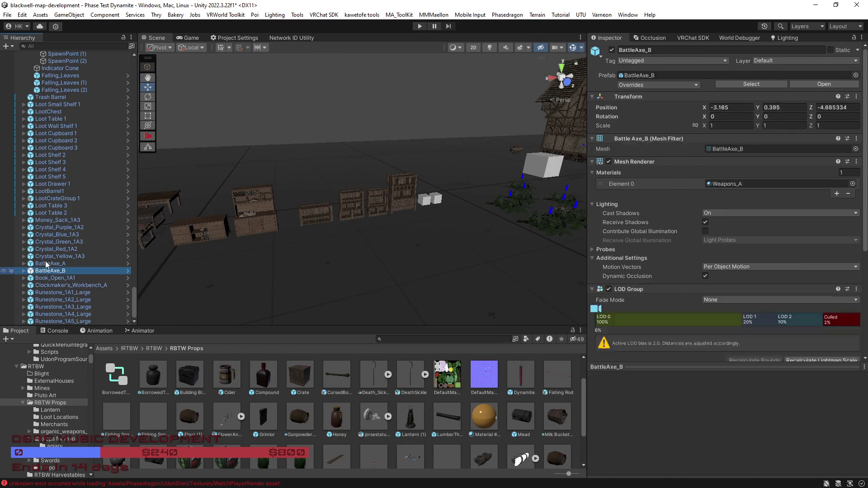
click(45, 256)
click(43, 213)
scroll(50, 207, up, 4)
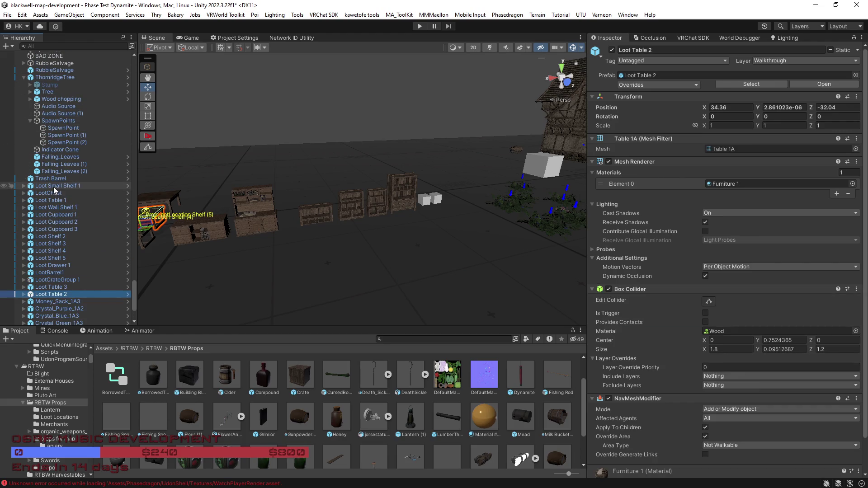
shift+click(55, 186)
mouse_move(54, 189)
mouse_down()
mouse_move(93, 73)
mouse_move(73, 58)
mouse_move(96, 58)
mouse_move(68, 57)
mouse_move(89, 53)
mouse_move(92, 38)
mouse_up()
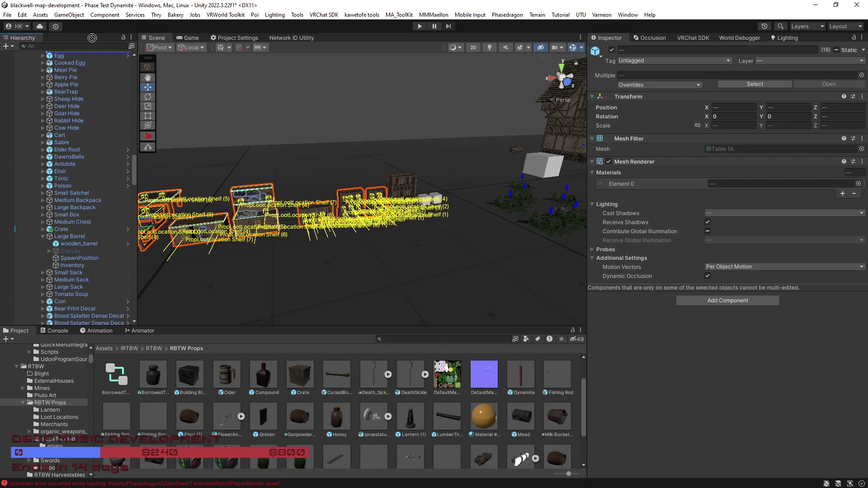
Drop the loot furniture under PropLootSpawner, collapse Medical Shelf 1, and save the scene.
mouse_move(92, 37)
mouse_down()
mouse_move(85, 56)
mouse_move(50, 72)
mouse_move(73, 77)
mouse_move(32, 90)
mouse_move(28, 101)
mouse_move(30, 63)
mouse_move(65, 197)
mouse_move(32, 156)
mouse_move(49, 132)
mouse_move(75, 128)
mouse_move(62, 123)
mouse_move(37, 185)
mouse_up()
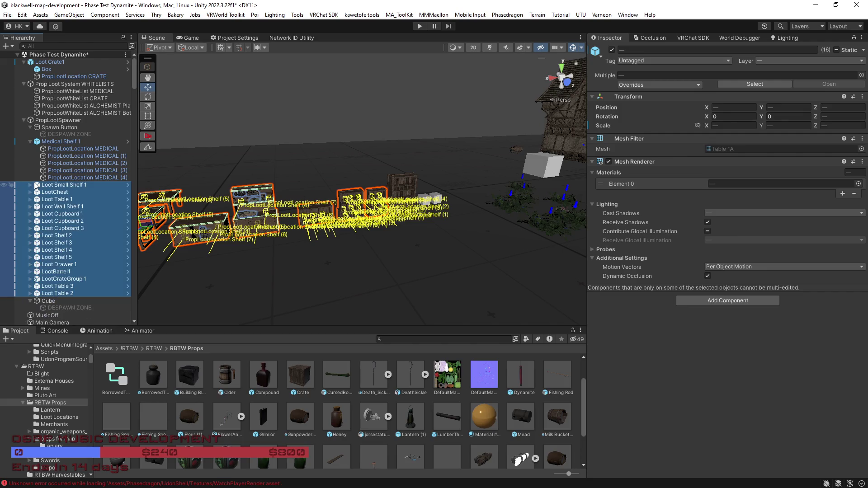
click(30, 142)
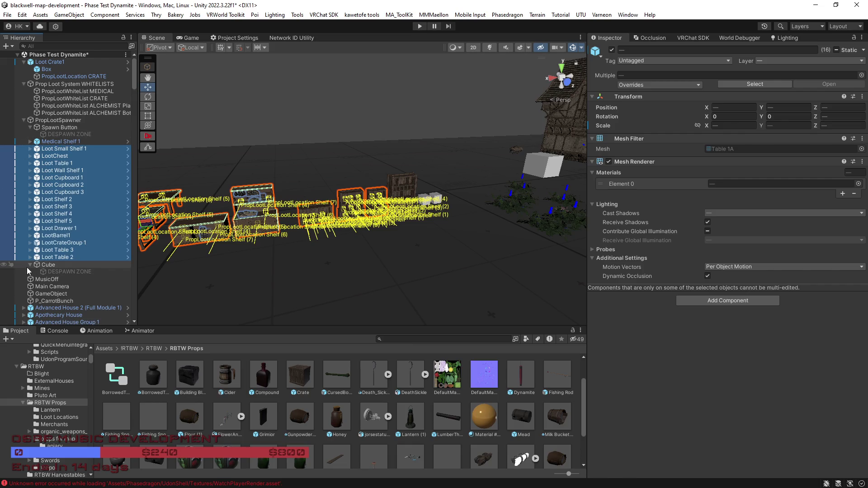
ctrl+click(49, 143)
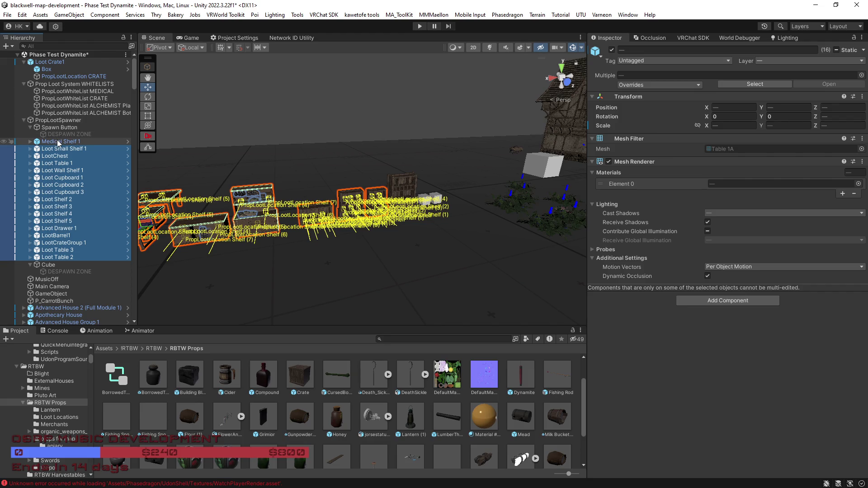
click(57, 139)
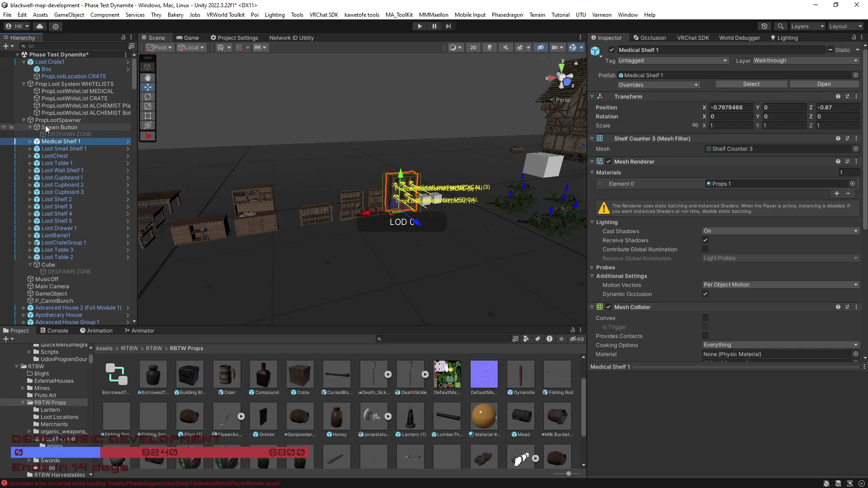
drag(362, 224, 387, 233)
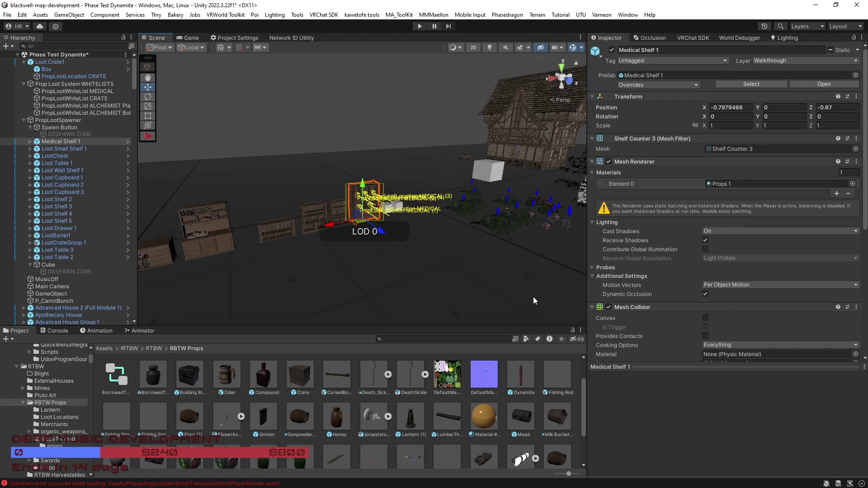
key(ctrl+s)
drag(516, 290, 443, 281)
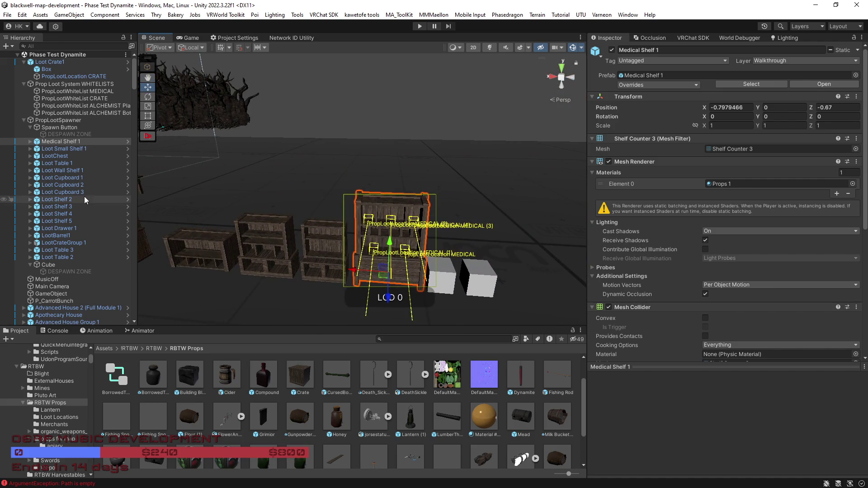
click(53, 128)
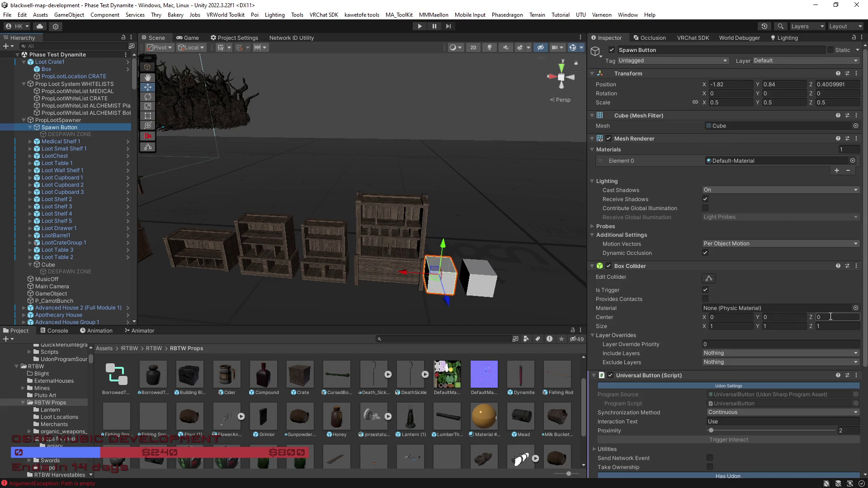
Gather all 55 prop loot locations into PropLootSpawner's list, then enter Play mode to test.
scroll(732, 313, down, 3)
scroll(723, 315, down, 3)
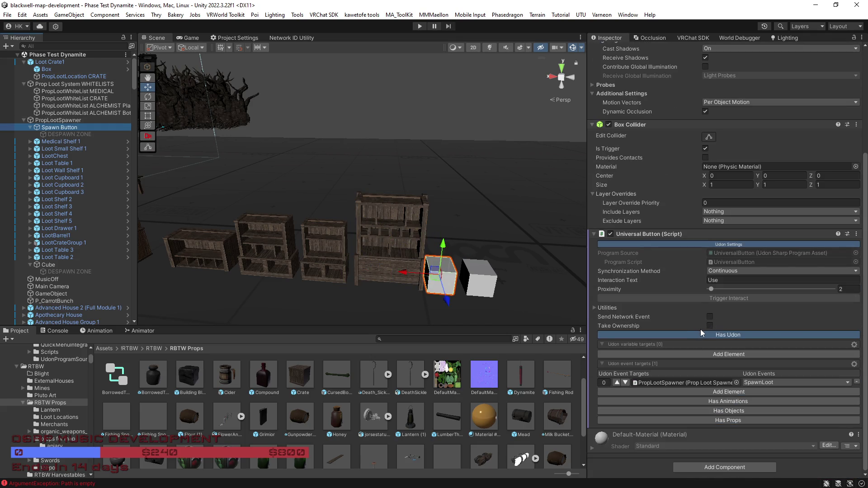
click(81, 120)
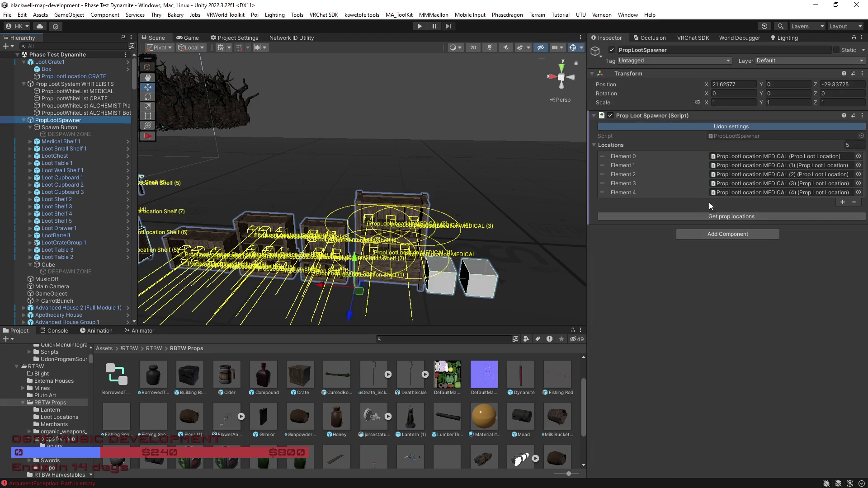
click(724, 217)
drag(562, 213, 347, 216)
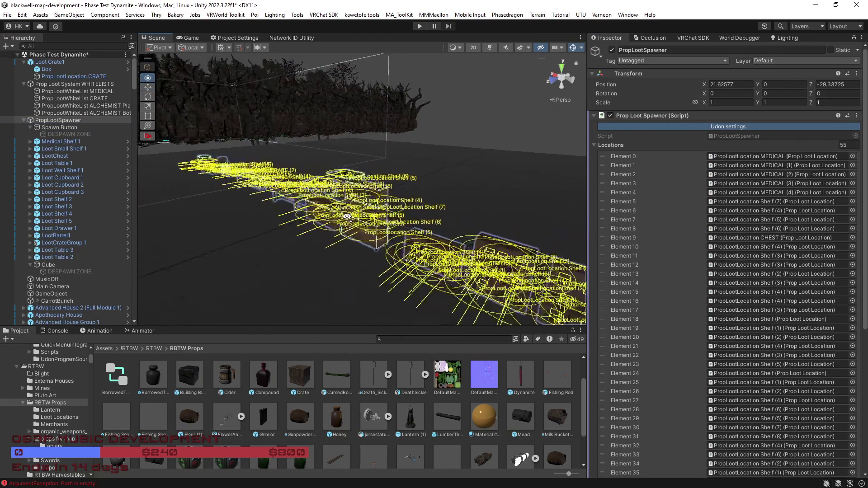
ctrl+click(107, 120)
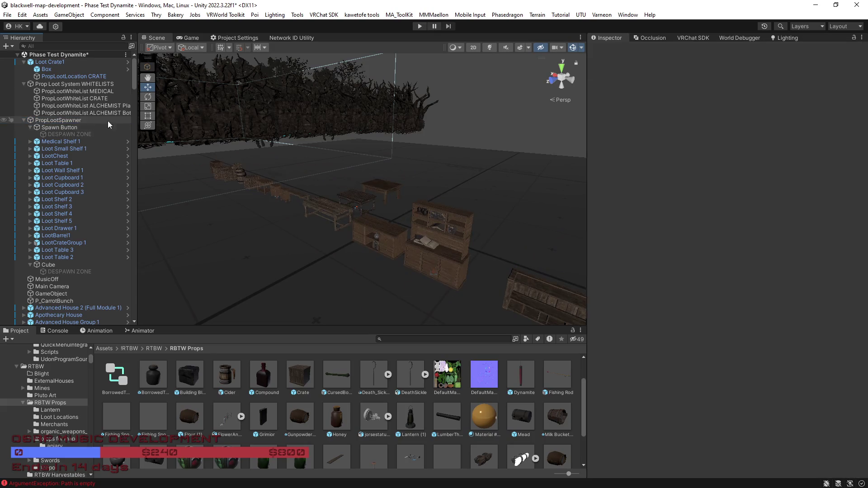
click(419, 26)
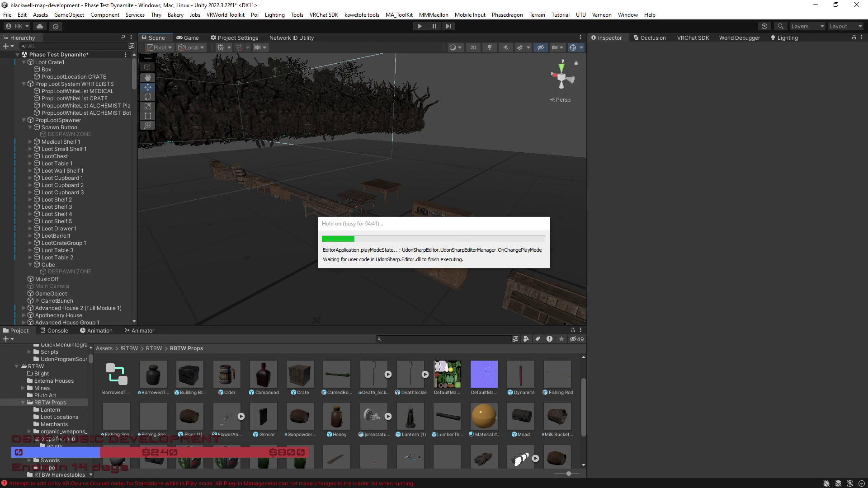
Clear all recorded scene network IDs in the Network ID Utility, then go back to the Scene view.
click(294, 37)
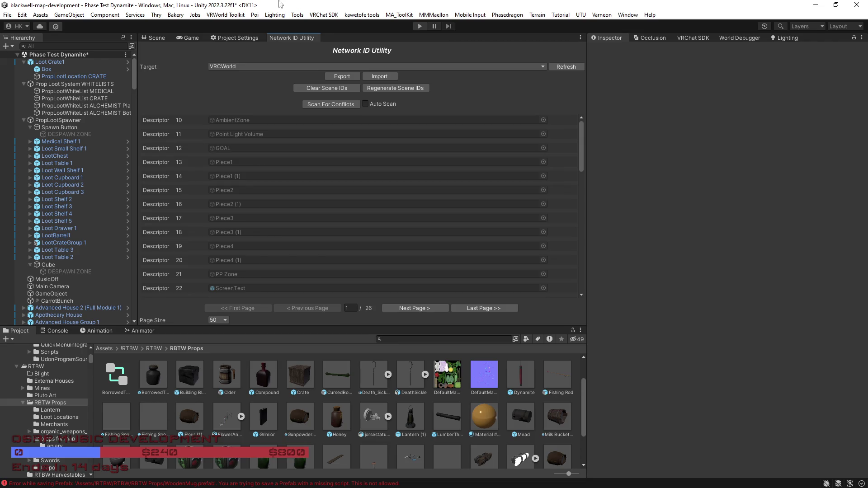
click(327, 90)
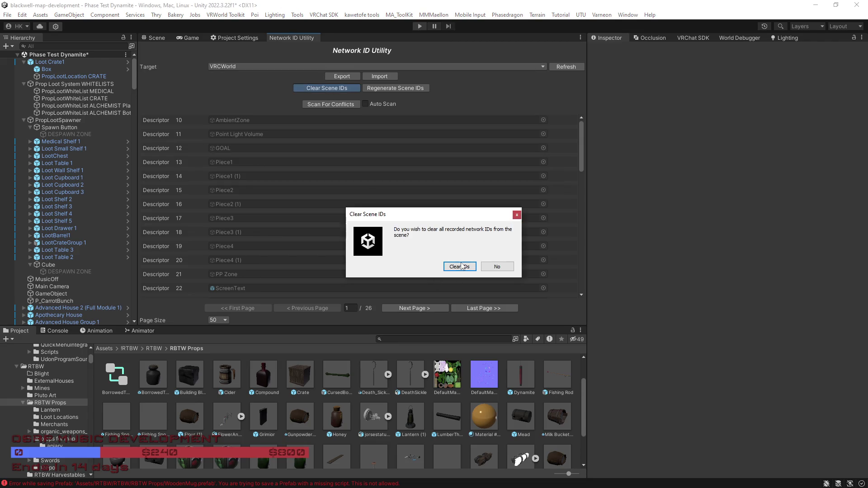
click(461, 267)
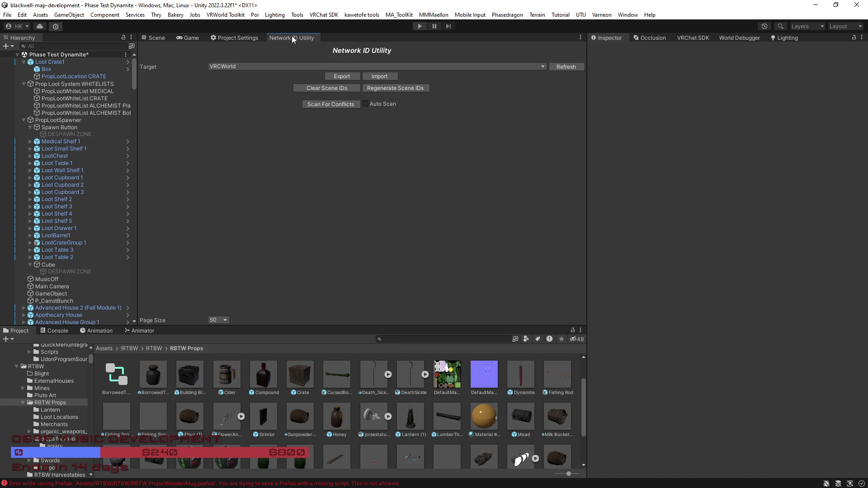
click(157, 37)
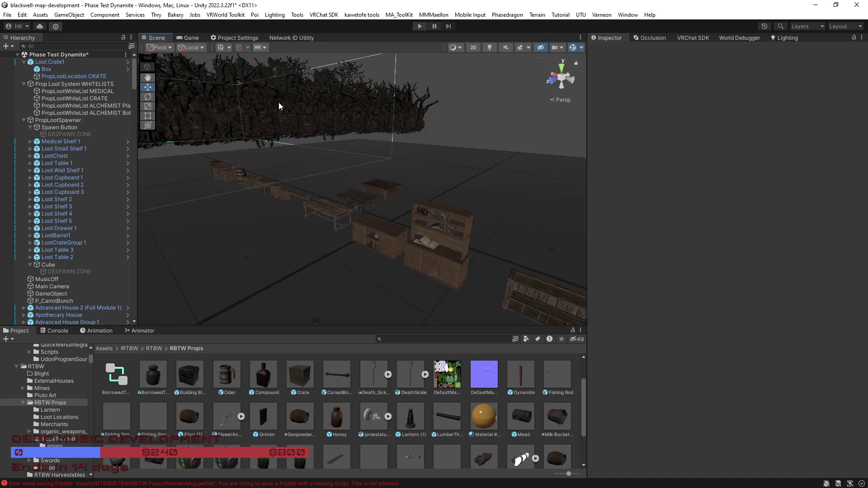
scroll(432, 237, down, 3)
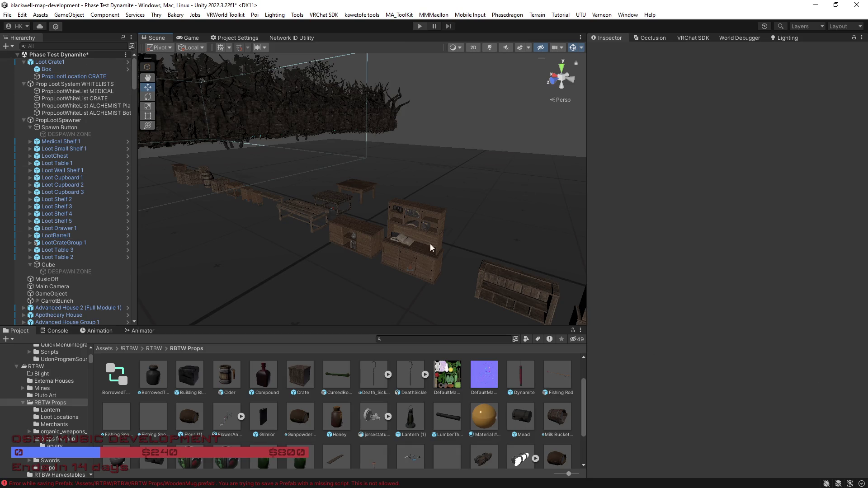
drag(469, 269, 561, 259)
drag(562, 260, 561, 251)
mouse_move(500, 237)
mouse_down()
mouse_move(611, 246)
mouse_move(523, 237)
mouse_up()
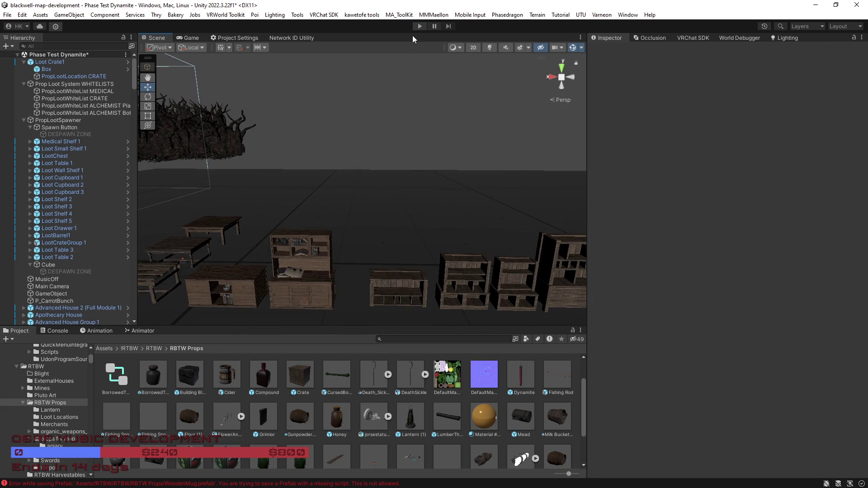
Check the Spawn Button's components, then review PropLootSpawner's list of 55 loot locations.
click(297, 39)
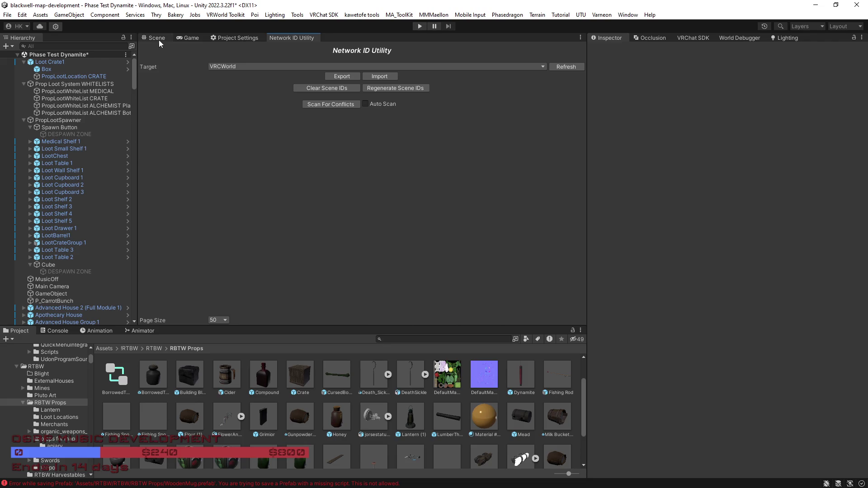
click(159, 40)
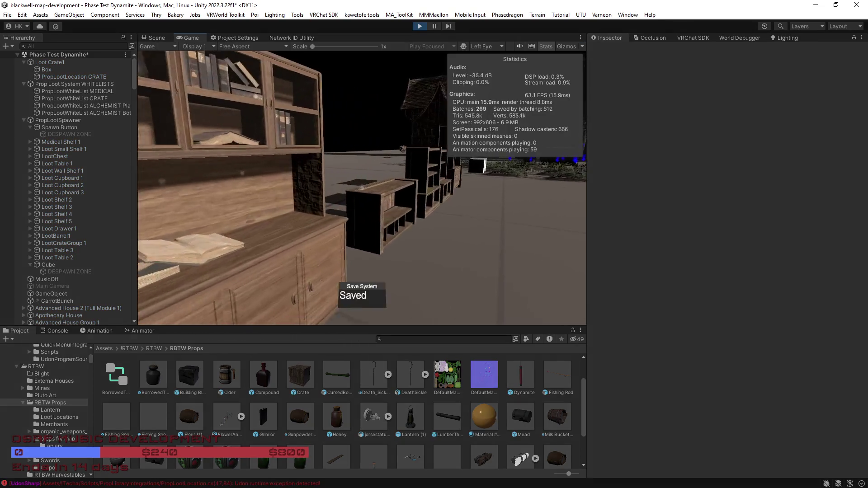
click(69, 126)
scroll(685, 241, down, 4)
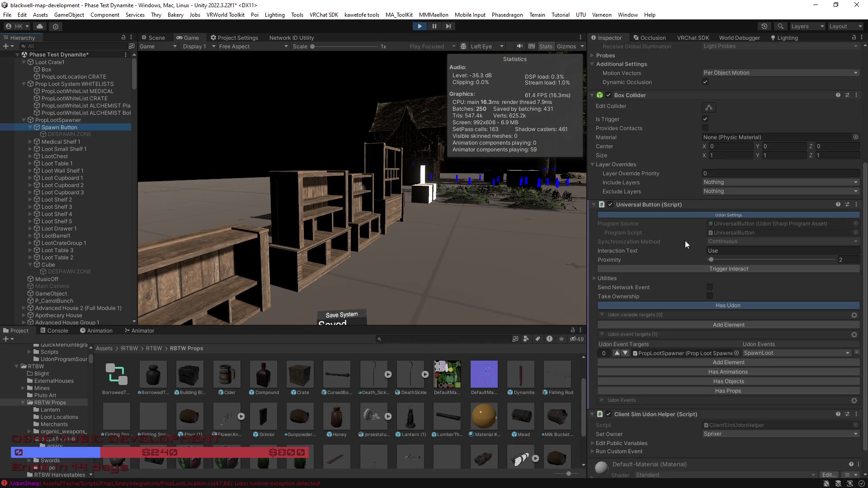
click(30, 126)
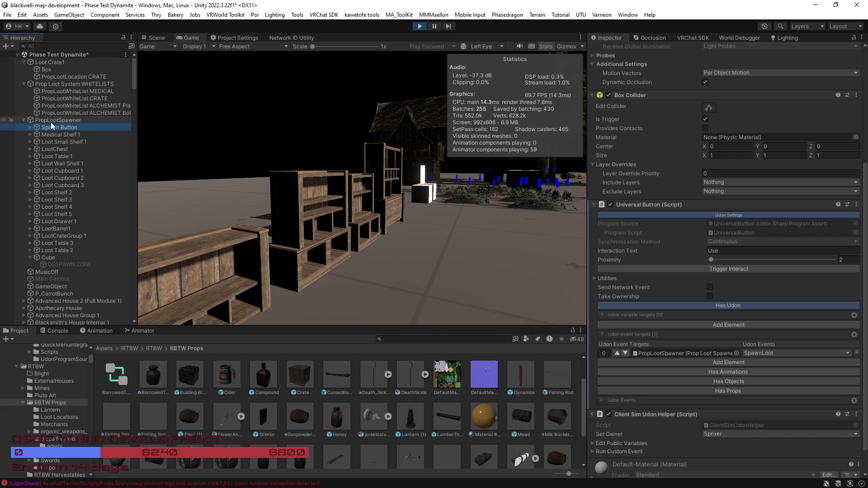
click(51, 122)
scroll(657, 318, down, 3)
scroll(656, 319, up, 10)
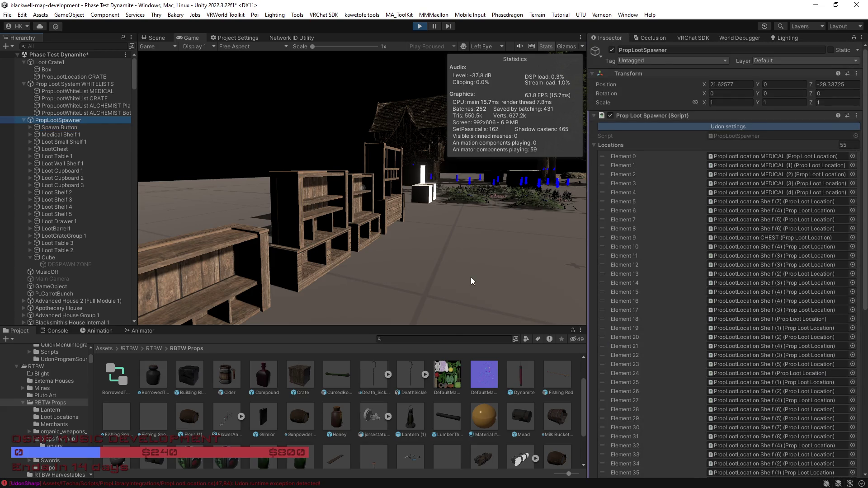
Walk the player past the white spawn cube and shelves to the book cupboard, checking for loot.
click(469, 276)
key(w)
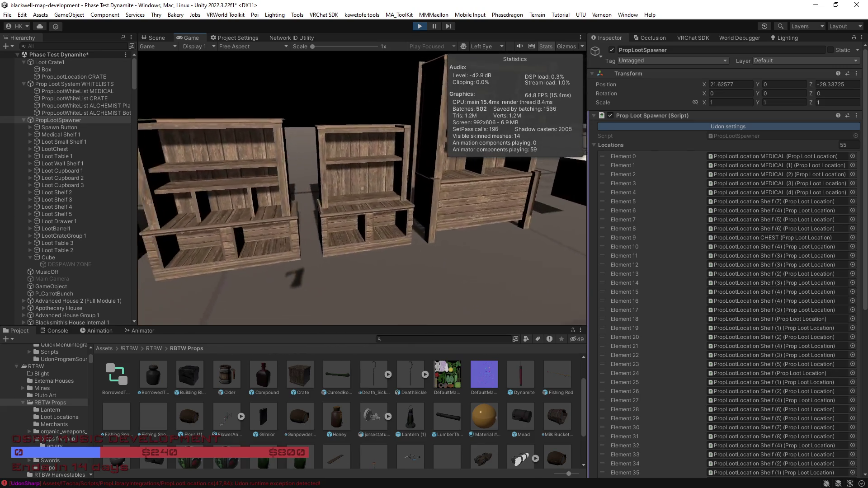
key(w)
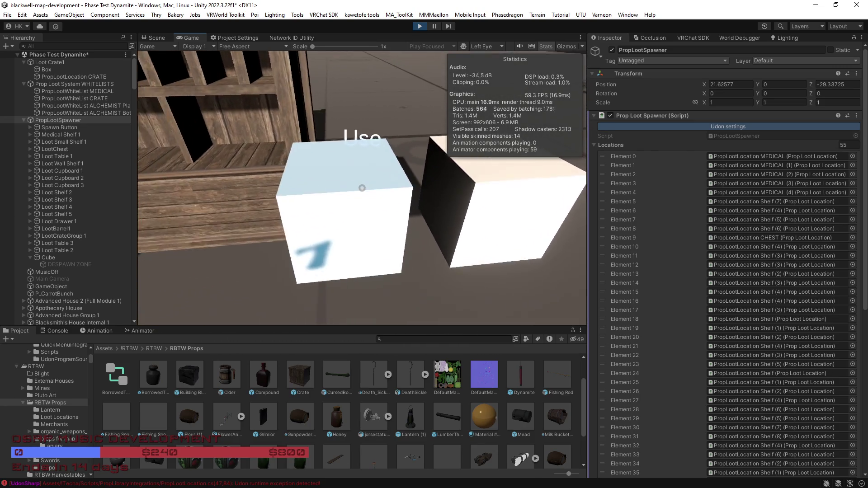
key(s)
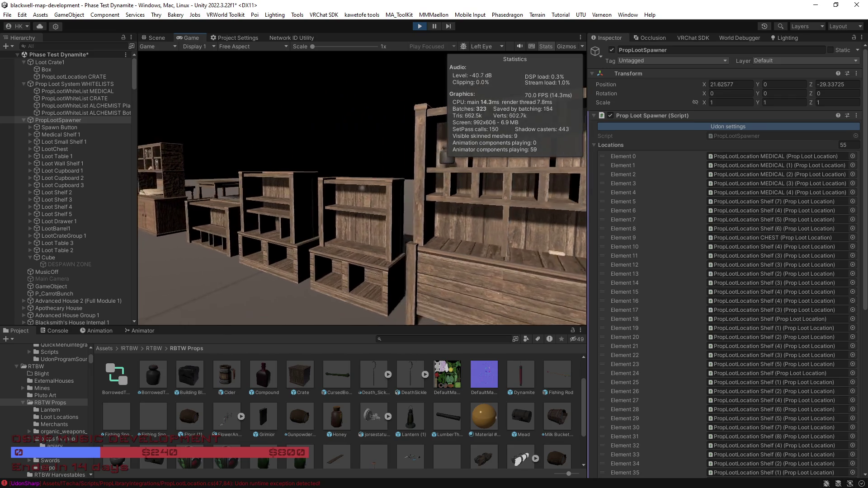
key(w)
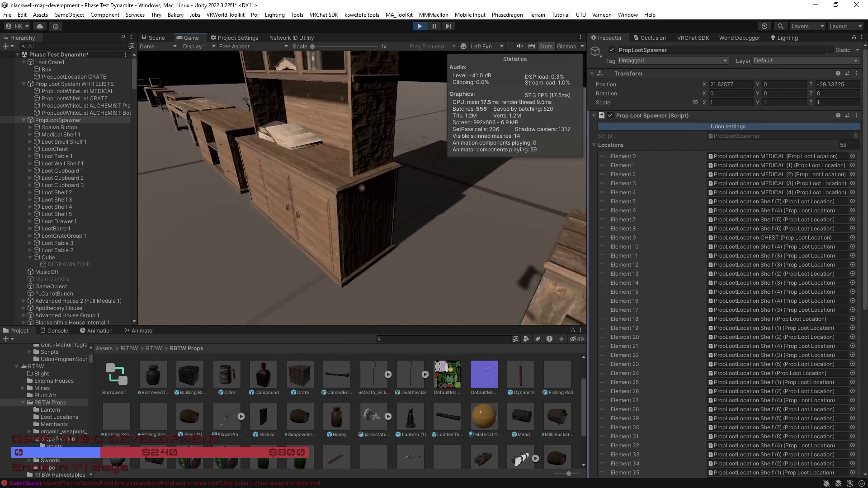
key(w)
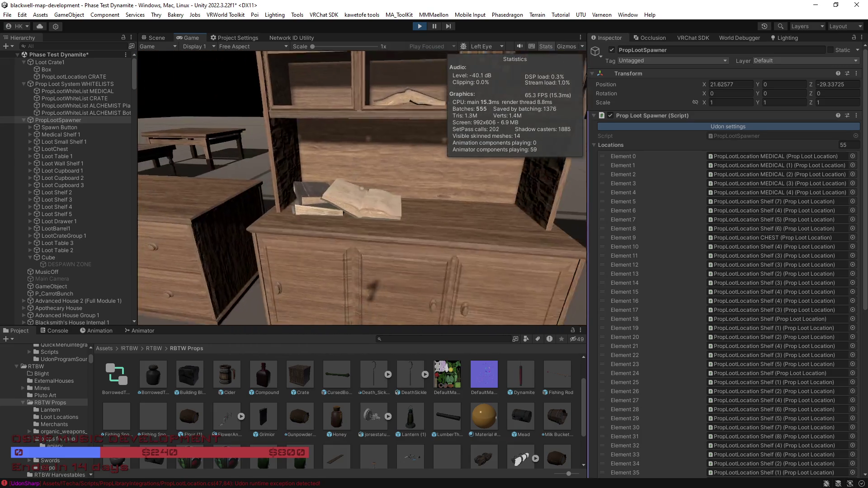
key(Escape)
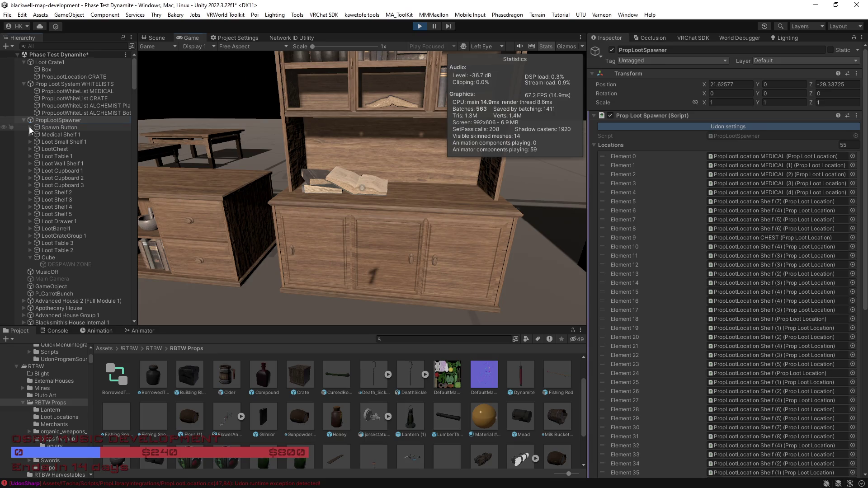
Inspect loot locations under Medical Shelf 1, LootChest, Loot Table 1 and Loot Wall Shelf 1.
click(30, 135)
click(30, 135)
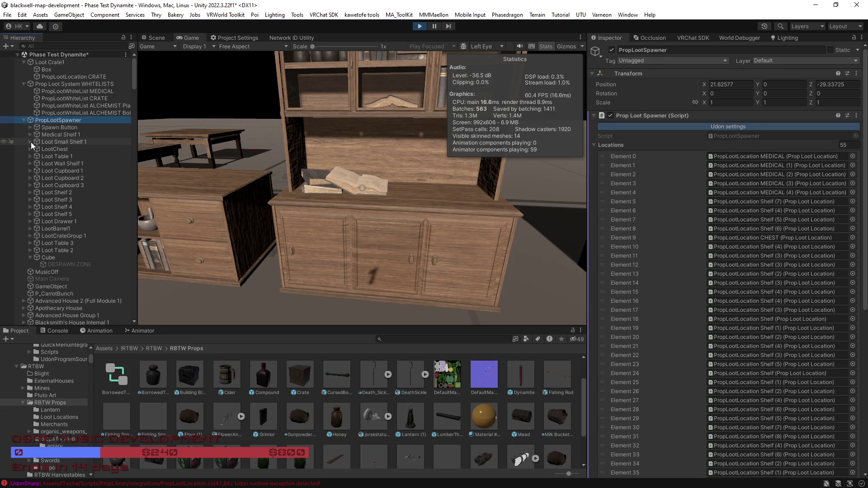
click(29, 142)
click(30, 141)
click(30, 150)
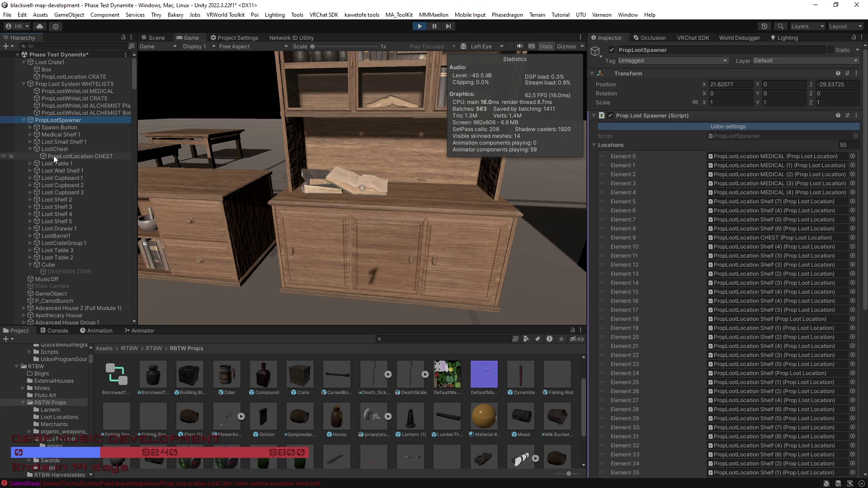
click(65, 156)
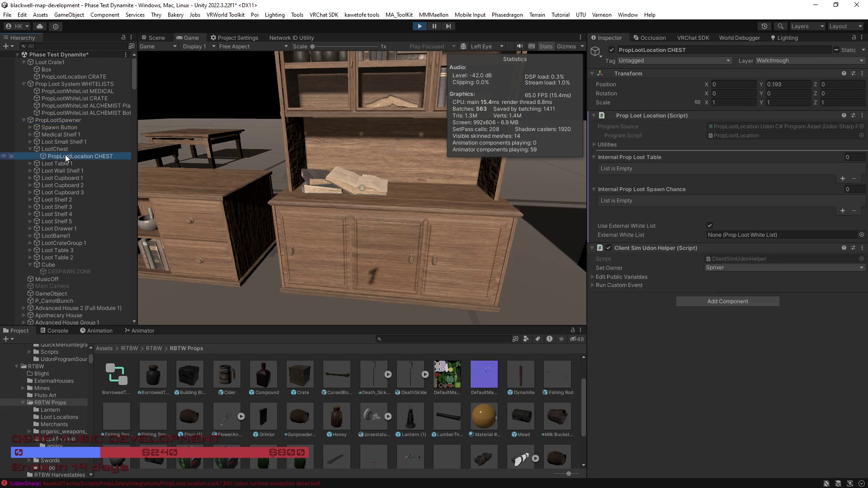
click(30, 163)
click(37, 180)
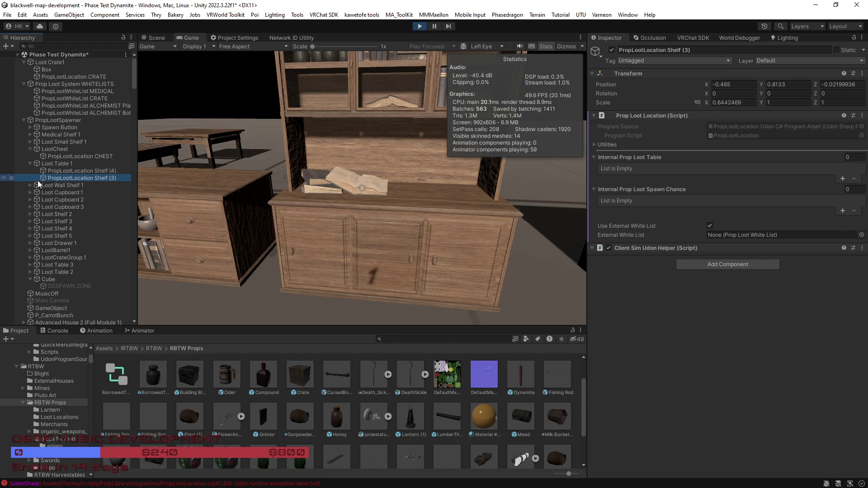
click(30, 185)
click(72, 193)
click(72, 200)
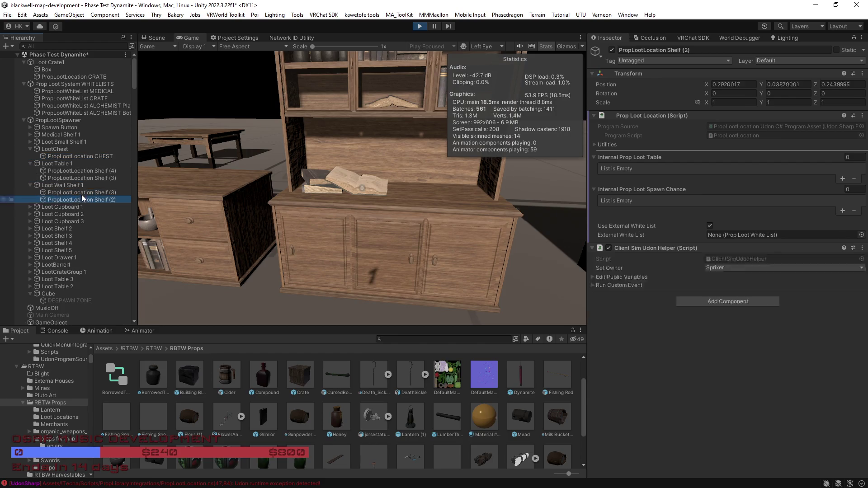
click(545, 192)
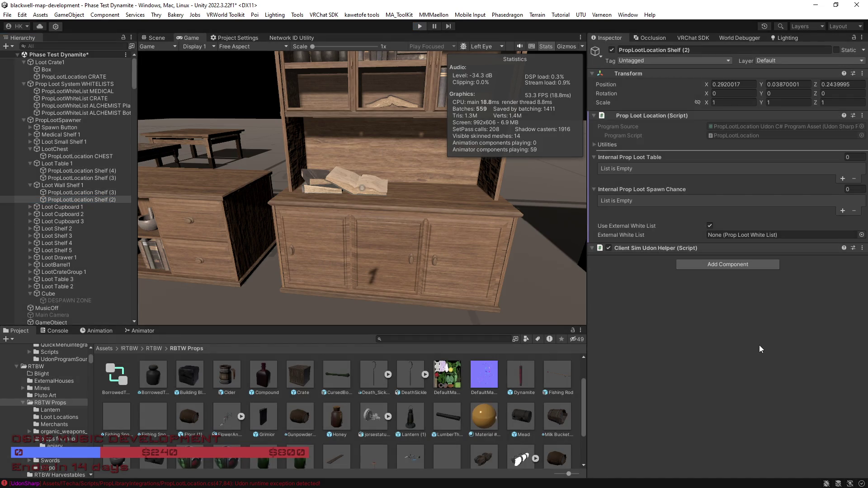
Stop Play mode and select Loot Cupboard 1 through Loot Table 2, expanding their children.
key(ctrl+p)
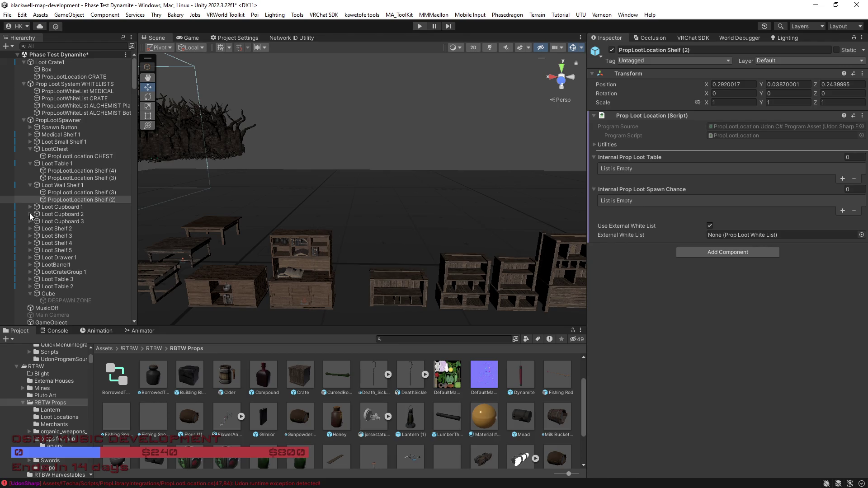
click(53, 207)
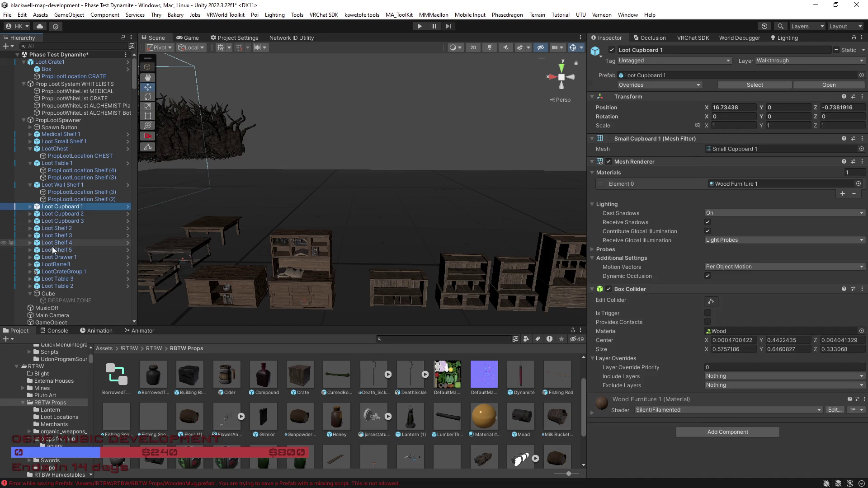
shift+click(69, 287)
key(Right)
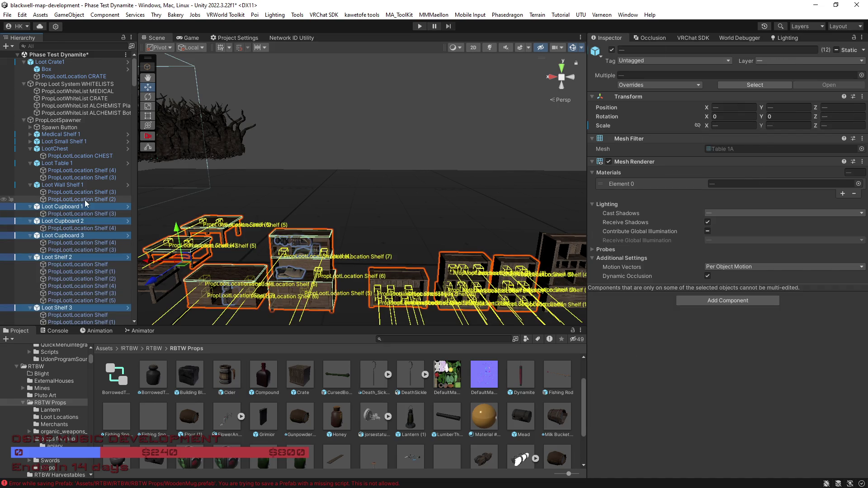
Select the loot locations of Loot Table 1, Loot Small Shelf 1 and the CHEST.
click(85, 213)
ctrl+click(80, 227)
ctrl+click(94, 193)
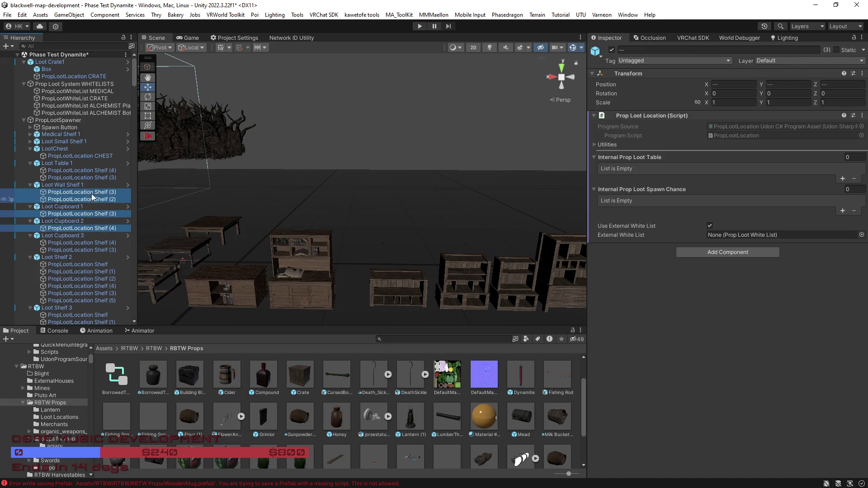
ctrl+click(88, 177)
ctrl+click(88, 170)
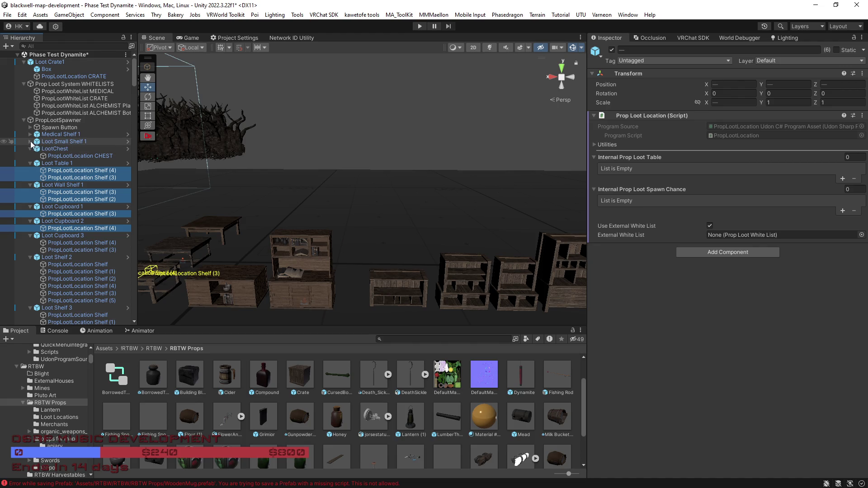
click(31, 142)
ctrl+click(81, 148)
ctrl+click(80, 156)
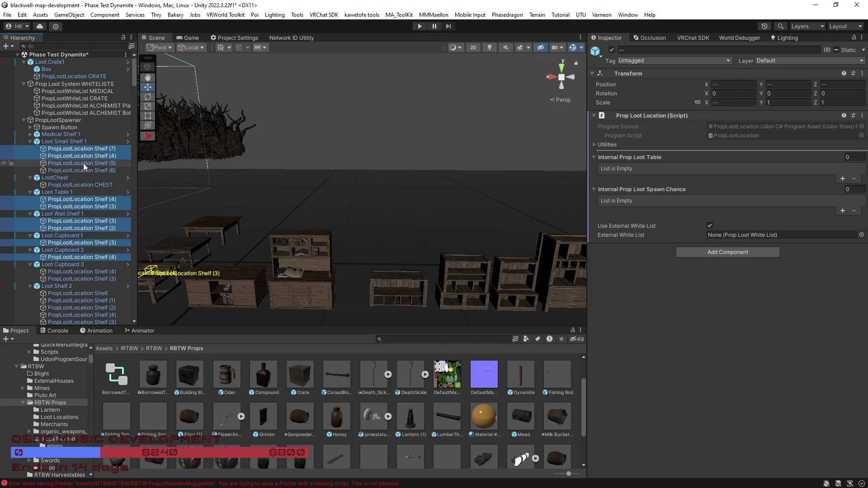
ctrl+click(84, 163)
ctrl+click(86, 170)
ctrl+click(85, 185)
Add the Loot Cupboard 3 and Loot Shelf 2 loot locations to the selection.
scroll(78, 172, down, 5)
ctrl+click(78, 163)
ctrl+click(80, 170)
ctrl+click(83, 184)
ctrl+click(85, 192)
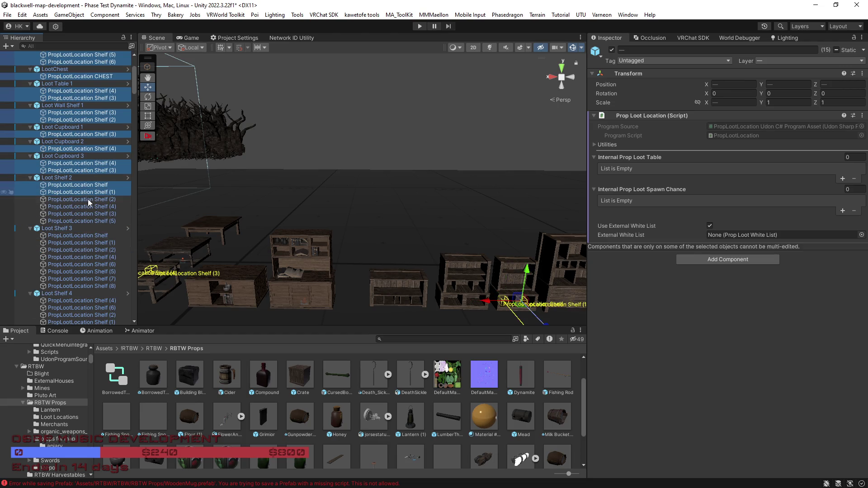
ctrl+click(87, 199)
ctrl+click(90, 207)
ctrl+click(91, 214)
ctrl+click(90, 220)
Add the remaining Loot Shelf 3 loot locations to the selection.
ctrl+click(89, 235)
ctrl+click(90, 241)
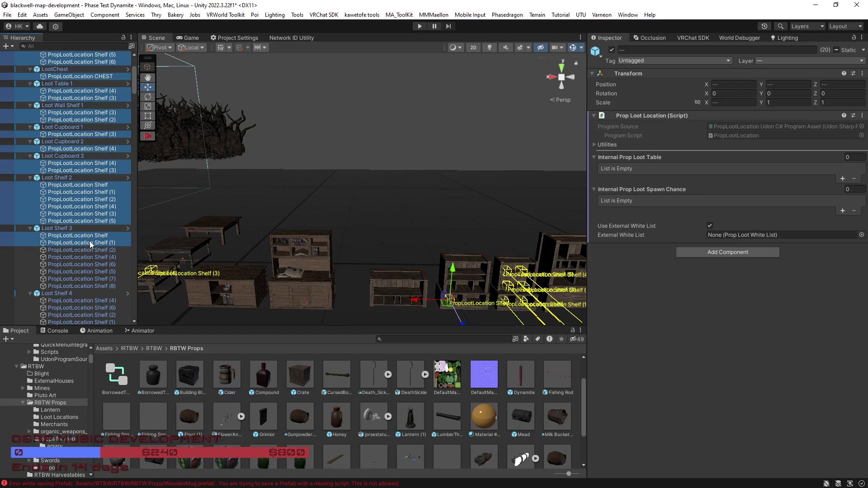
ctrl+click(90, 249)
ctrl+click(90, 256)
ctrl+click(90, 264)
ctrl+click(91, 271)
ctrl+click(91, 279)
ctrl+click(91, 286)
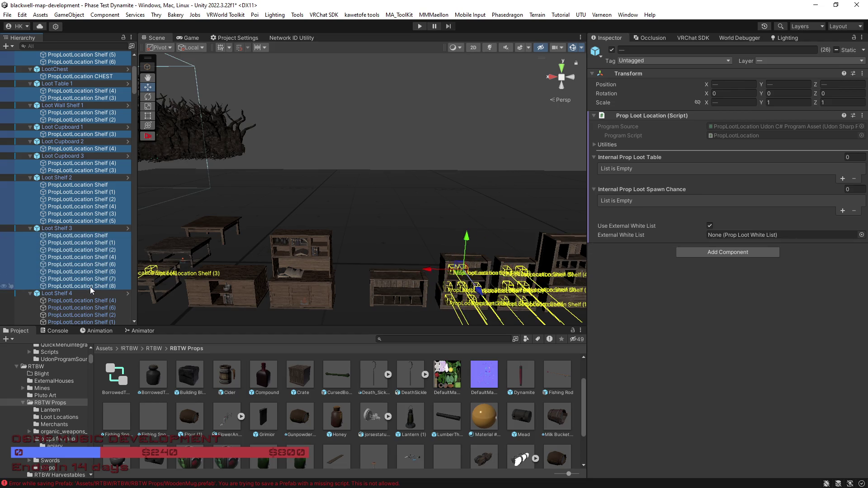
Add the Loot Shelf 5, Loot Drawer 1 and LootBarrel1 CRATE locations to the selection.
scroll(90, 285, down, 10)
ctrl+click(83, 194)
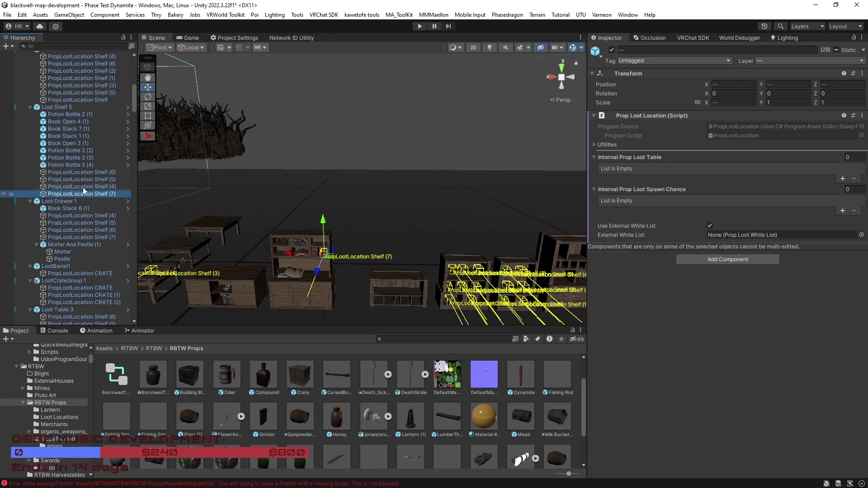
ctrl+click(83, 186)
ctrl+click(84, 179)
ctrl+click(84, 171)
ctrl+click(87, 216)
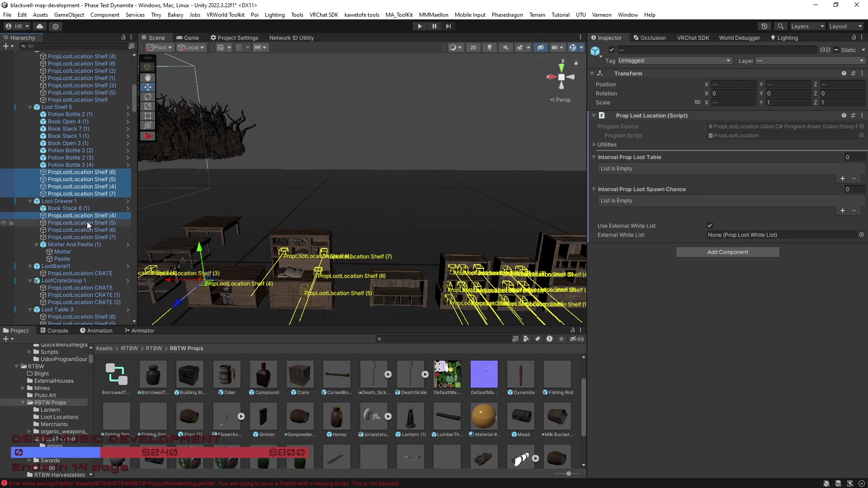
ctrl+click(87, 223)
ctrl+click(86, 230)
ctrl+click(85, 237)
ctrl+click(85, 273)
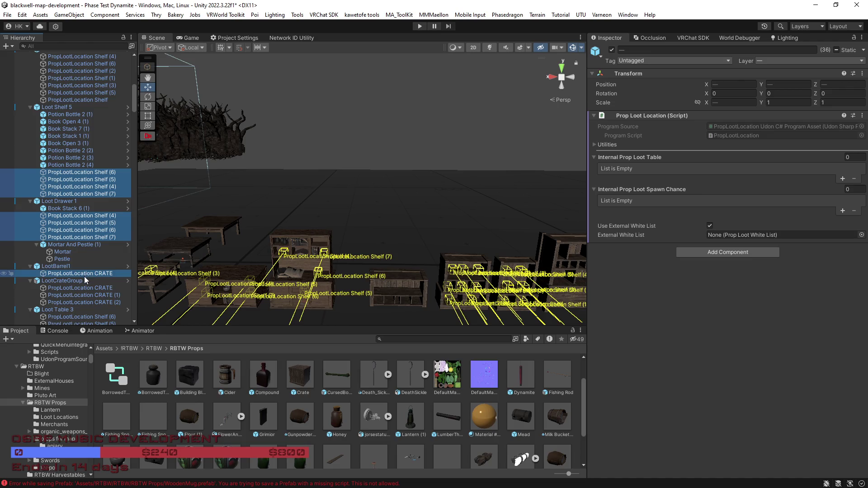
Add the LootCrateGroup 1, Loot Table 3 and Loot Table 2 locations to the selection.
scroll(84, 271, down, 3)
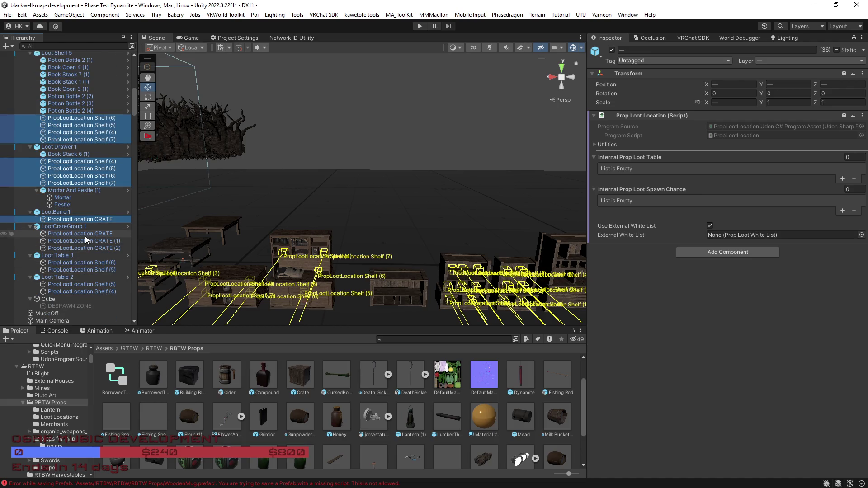
ctrl+click(85, 234)
ctrl+click(86, 241)
ctrl+click(89, 248)
ctrl+click(93, 262)
ctrl+click(97, 270)
ctrl+click(95, 283)
ctrl+click(94, 292)
Add all of Loot Shelf 4's loot locations to the selection.
scroll(99, 258, up, 4)
scroll(99, 204, up, 5)
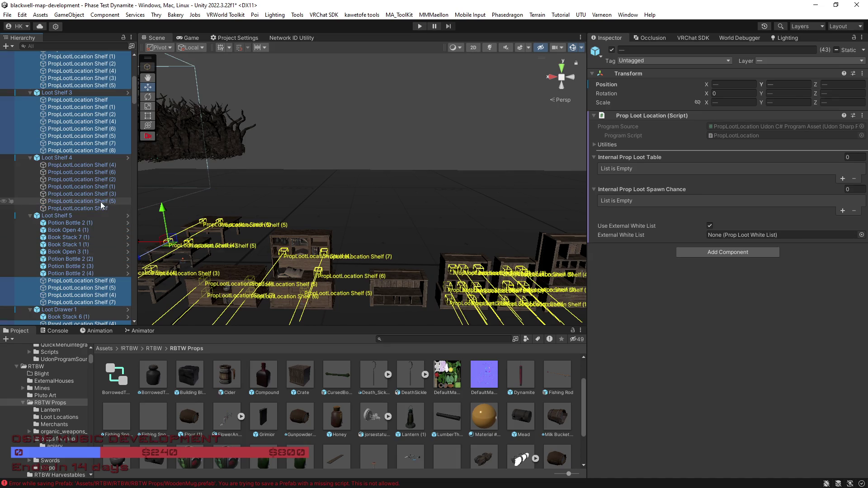
ctrl+click(97, 201)
ctrl+click(95, 193)
ctrl+click(95, 186)
ctrl+click(93, 179)
ctrl+click(93, 172)
ctrl+click(92, 165)
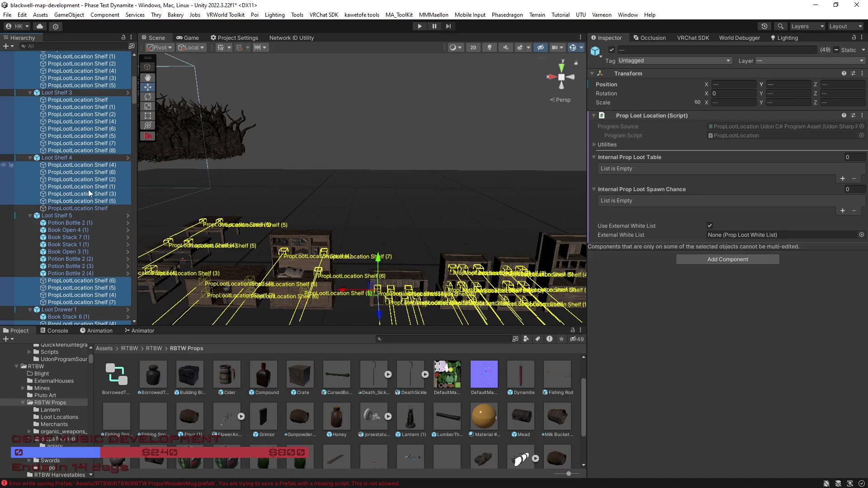
ctrl+click(86, 208)
Assign PropLootWhiteList CRATE as the External White List of all selected locations and verify it.
scroll(79, 203, up, 8)
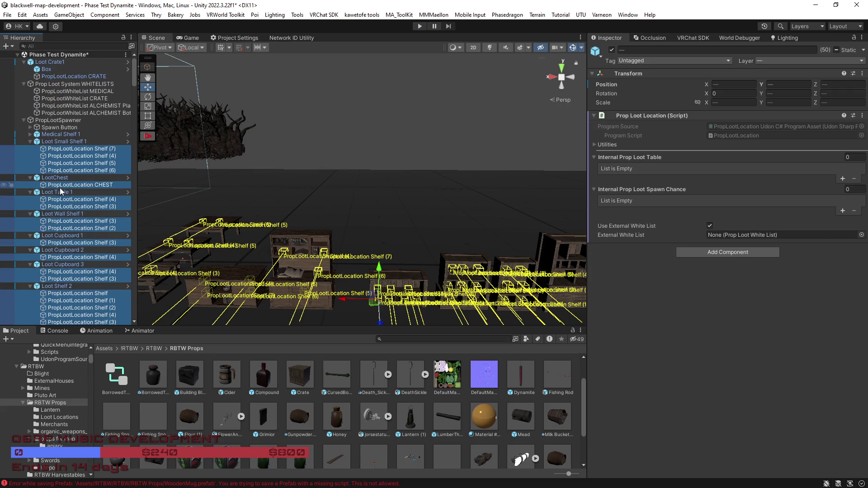
click(78, 99)
drag(77, 99, 753, 240)
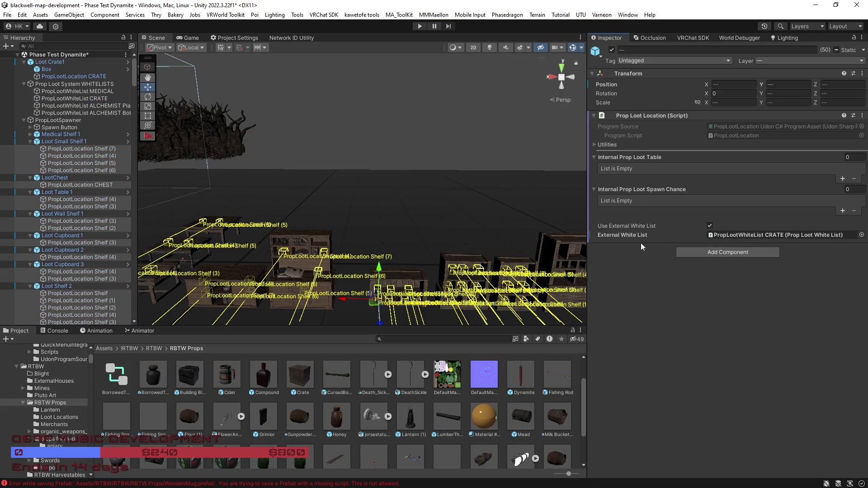
double_click(69, 222)
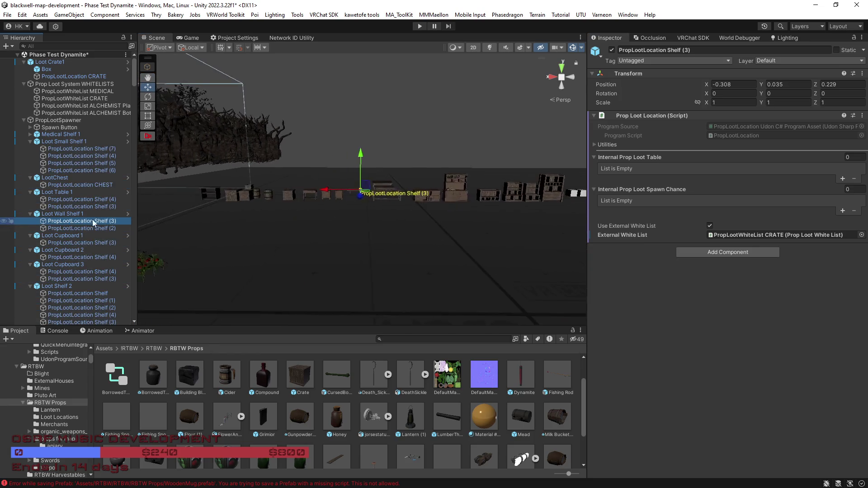
click(327, 75)
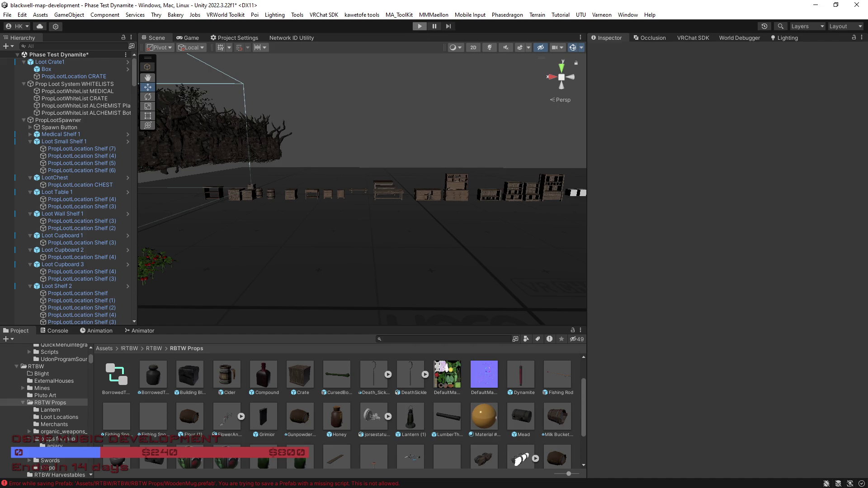
Enter Play mode with Ctrl+P to test loot spawning in the VRChat Client Simulator.
key(ctrl+p)
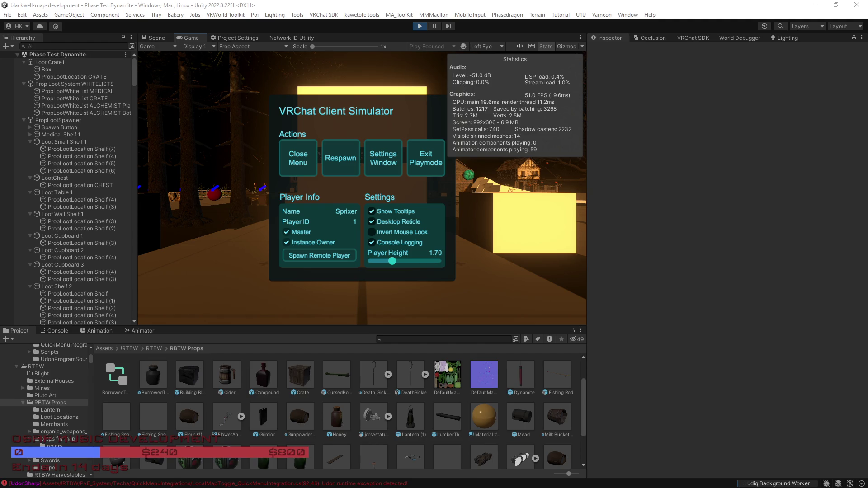
Close the client simulator menu, then show the CGTrader Scavengers Loot Pack page maximized in Chrome.
click(316, 157)
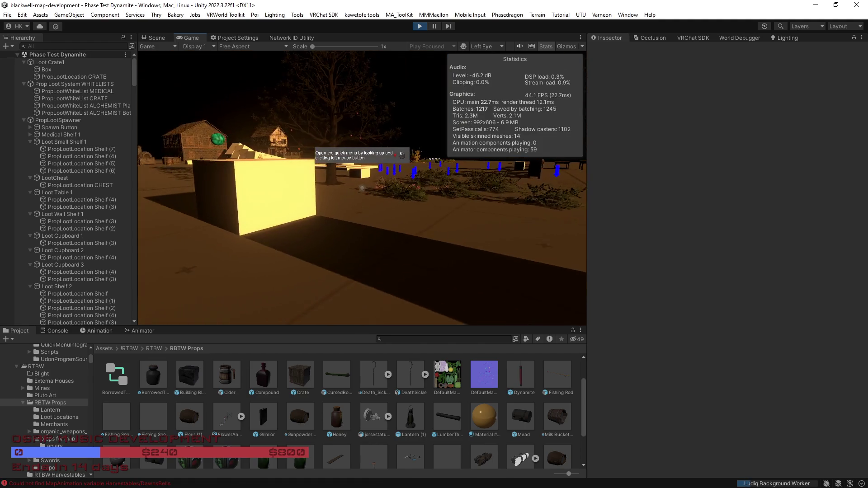
mouse_move(362, 187)
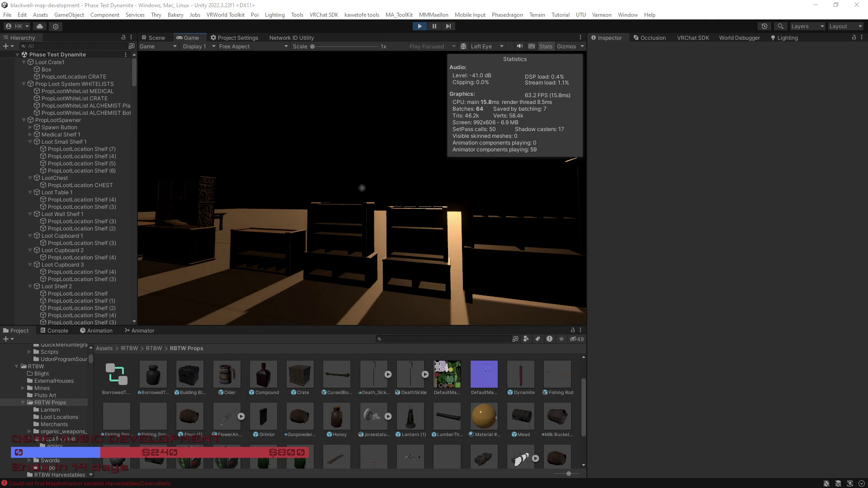
key(alt+Tab)
drag(512, 3, 513, 0)
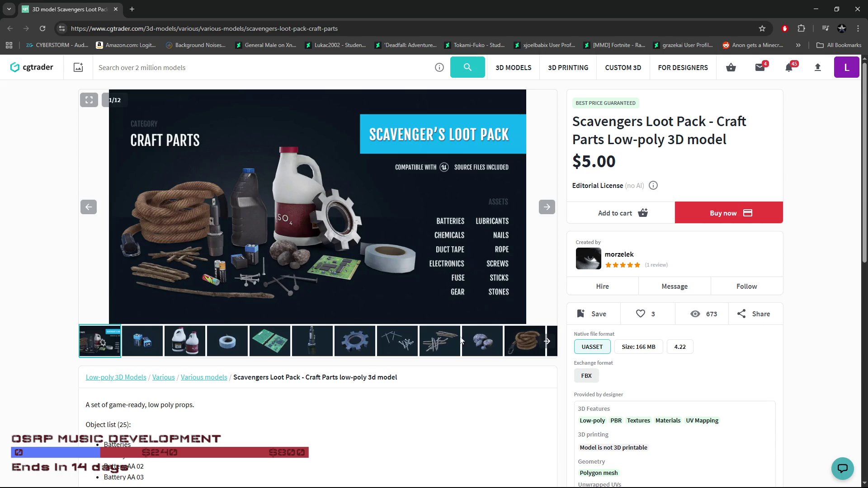
View the loot pack's cover image, then minimize the browser to return to Unity.
click(441, 340)
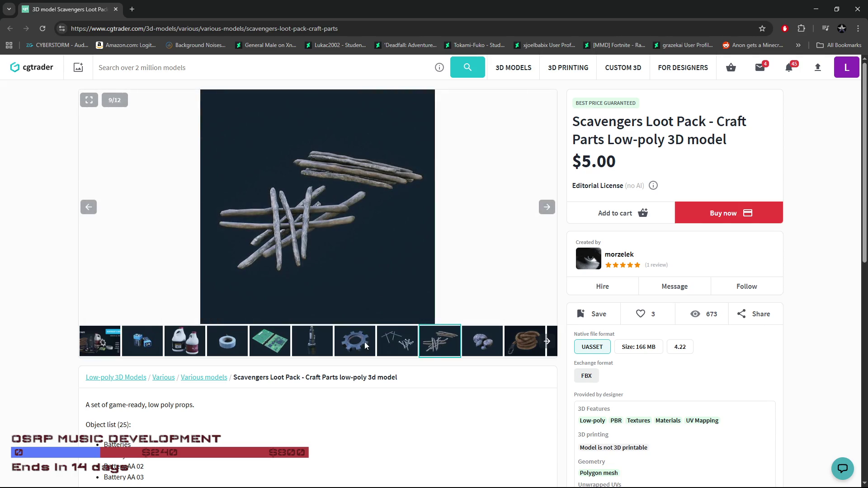
click(103, 349)
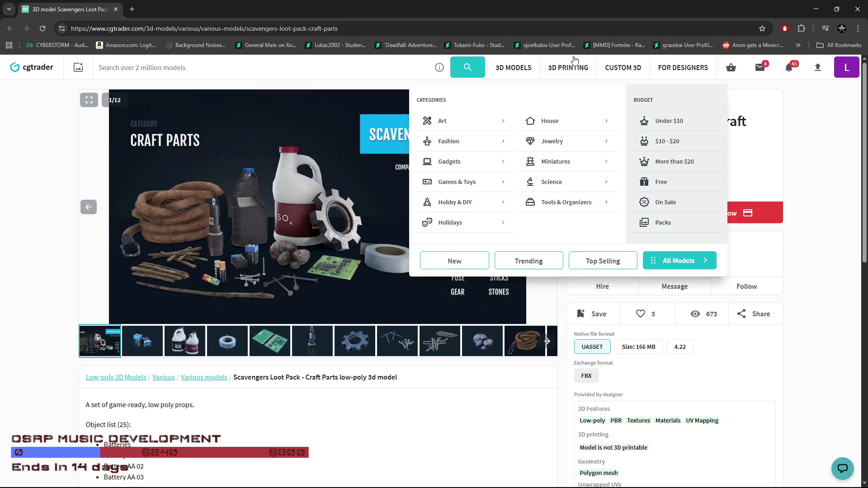
drag(705, 4, 667, 36)
click(824, 37)
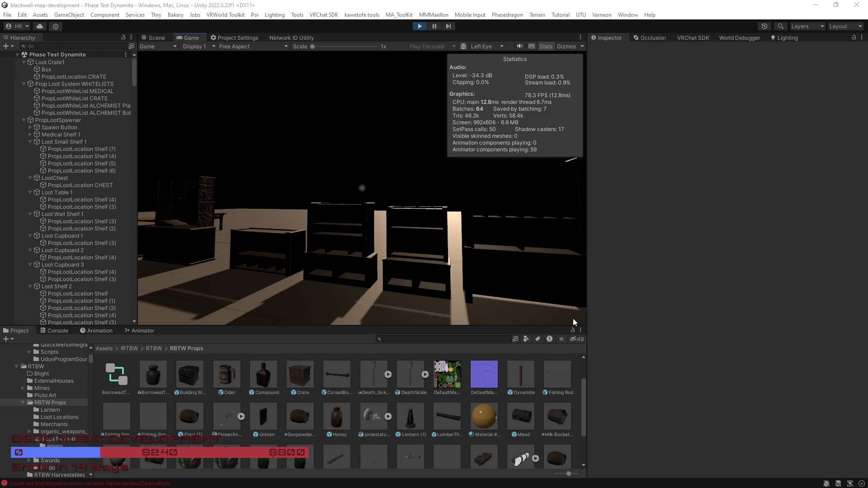
Use the in-game menu's time-of-day options to switch from PreDawn back to normal daylight.
click(444, 281)
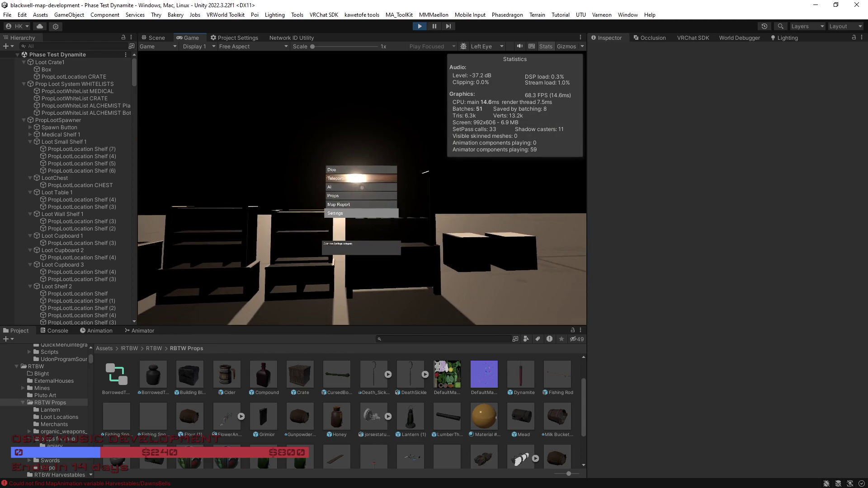
click(362, 188)
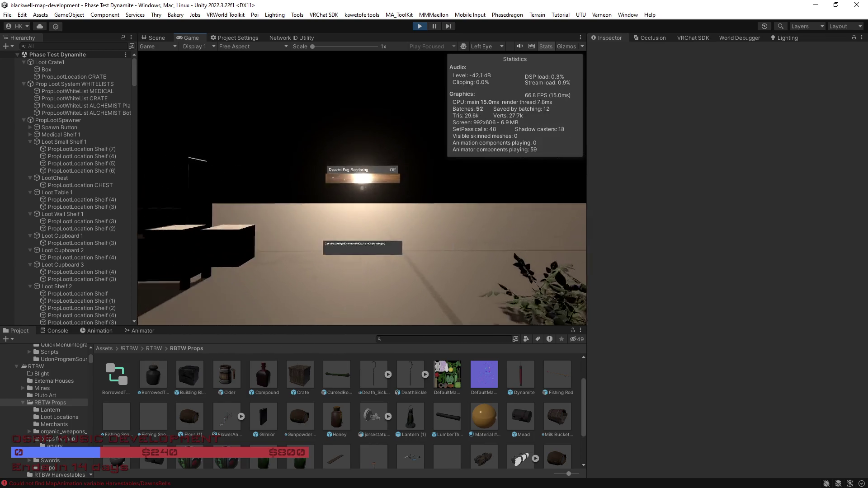
click(362, 188)
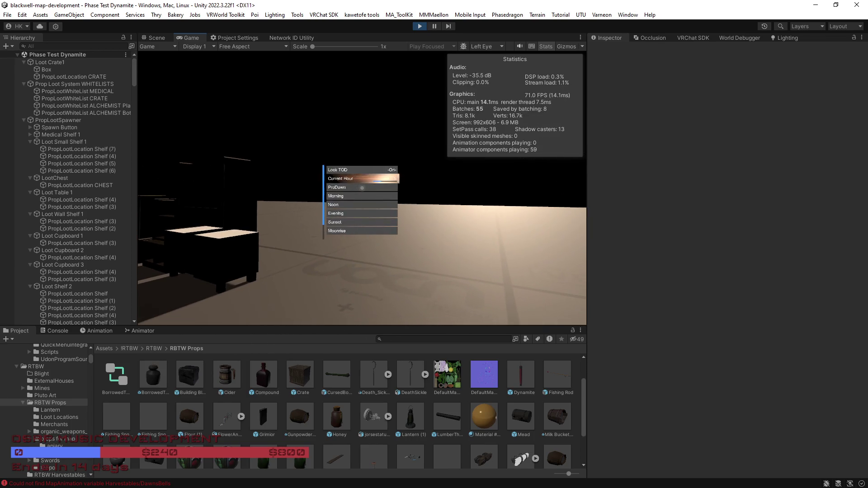
click(362, 188)
click(362, 187)
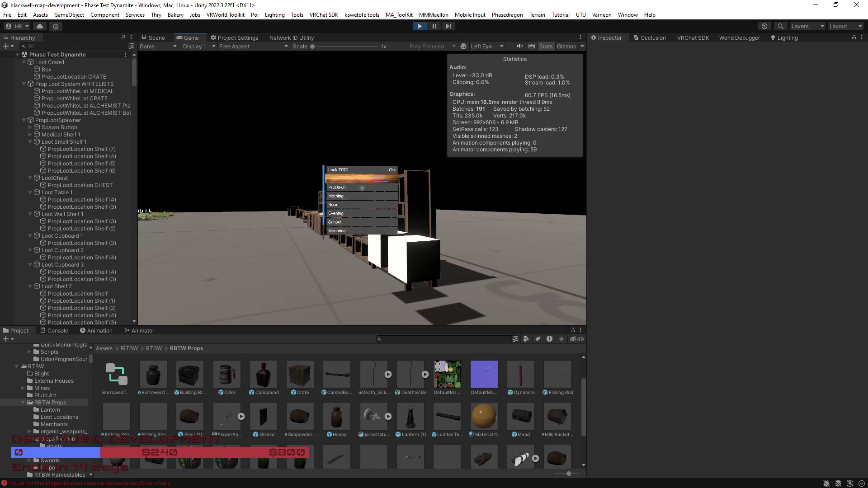
Walk to the wooden shelf and table, checking the bowl and the sack on the shelf.
key(w)
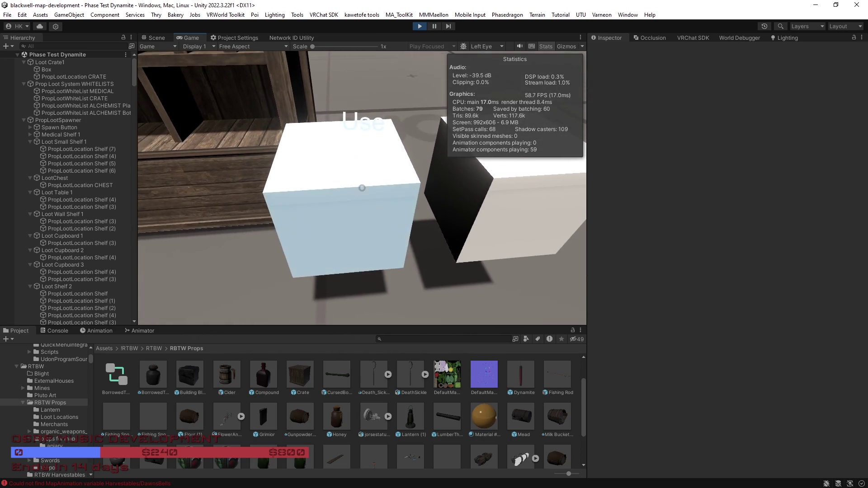
key(w)
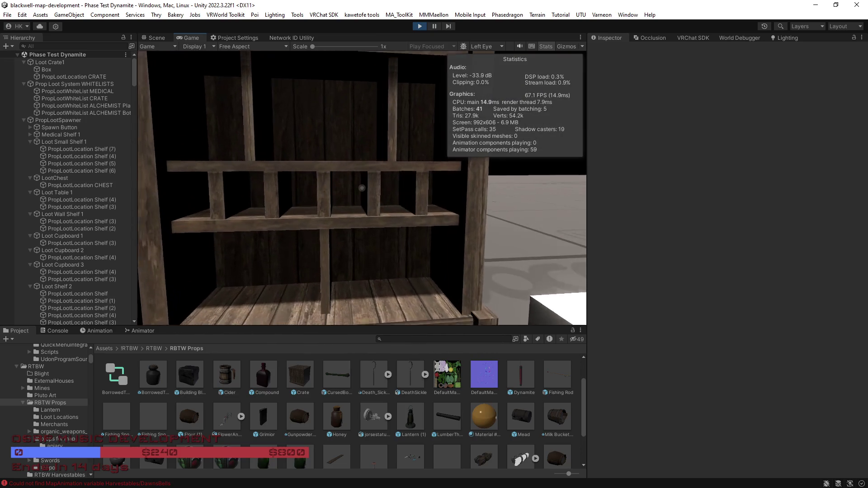
key(s)
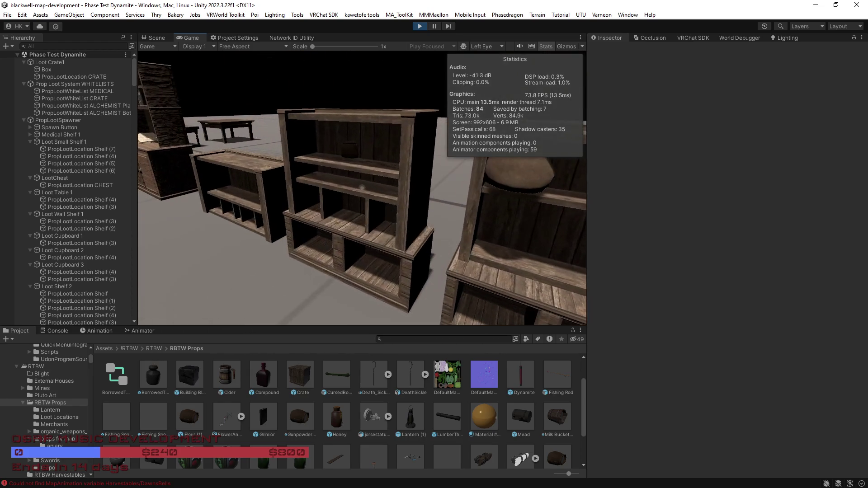
key(w)
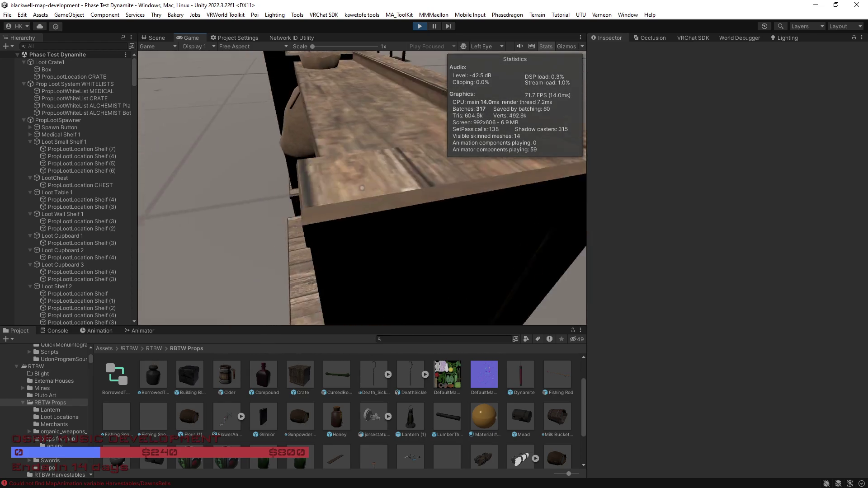
key(s)
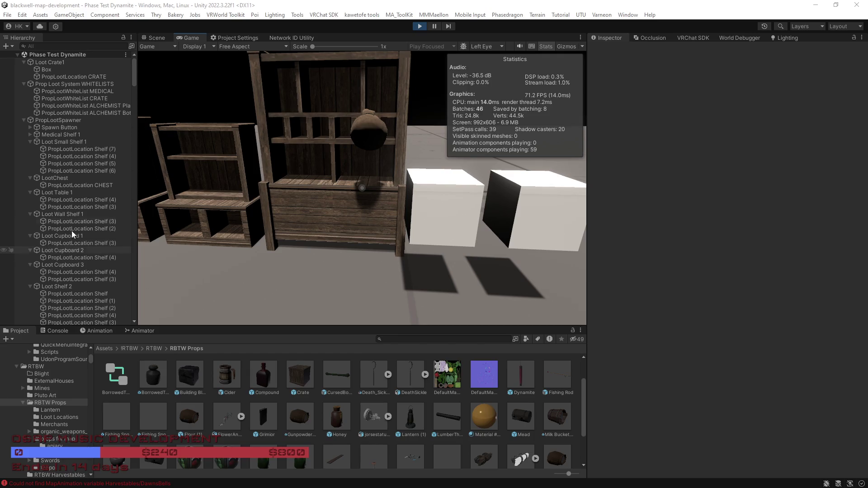
Browse the Hierarchy objects and ping the loot location listed as Element 40 in PropLootSpawner.
click(47, 83)
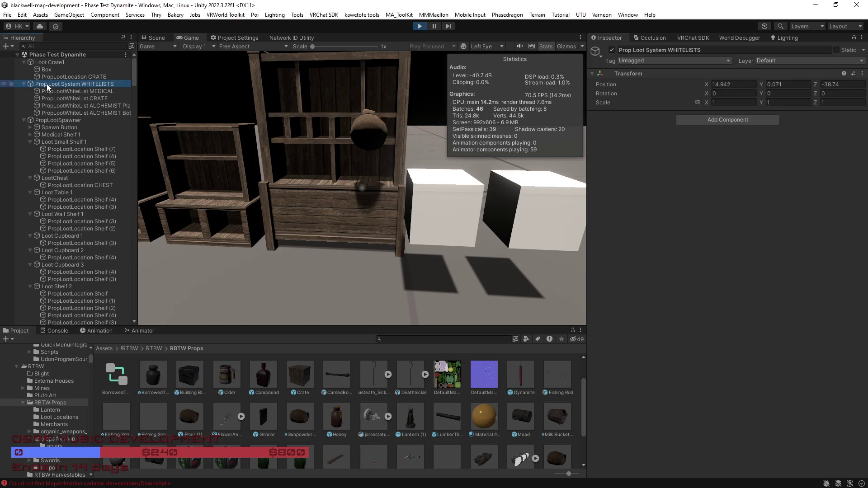
click(54, 128)
scroll(787, 346, down, 2)
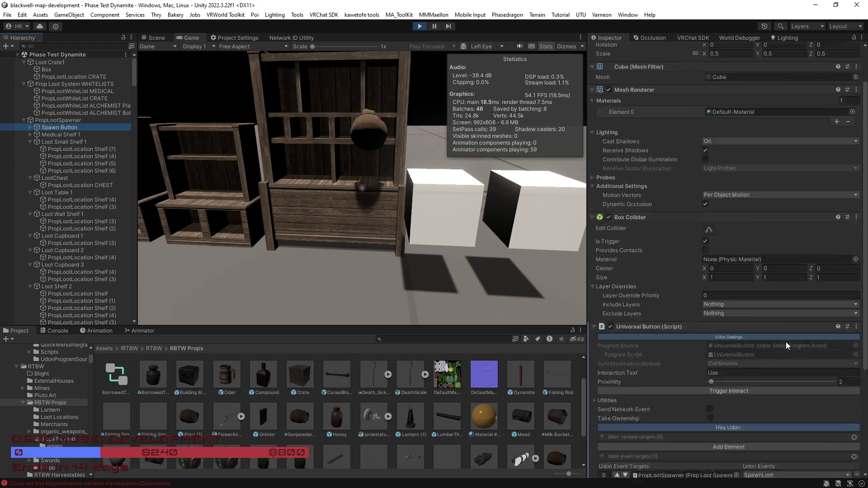
scroll(787, 345, down, 2)
click(51, 135)
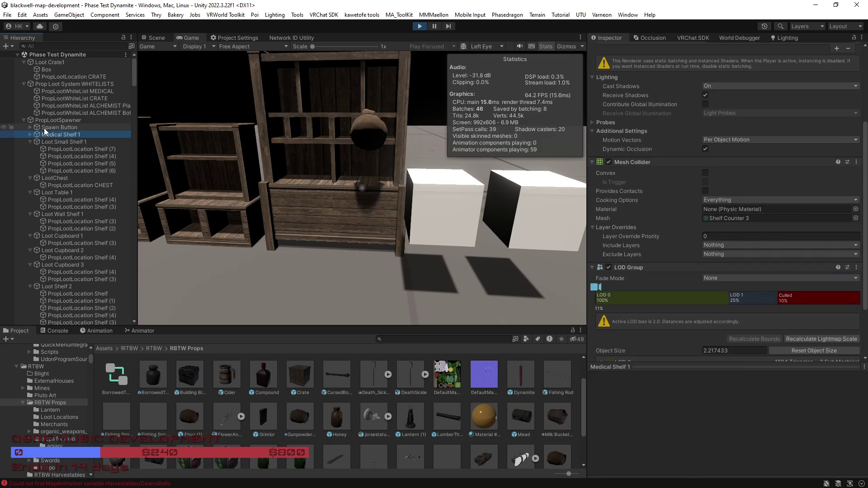
click(47, 129)
click(50, 120)
scroll(699, 286, down, 5)
click(751, 250)
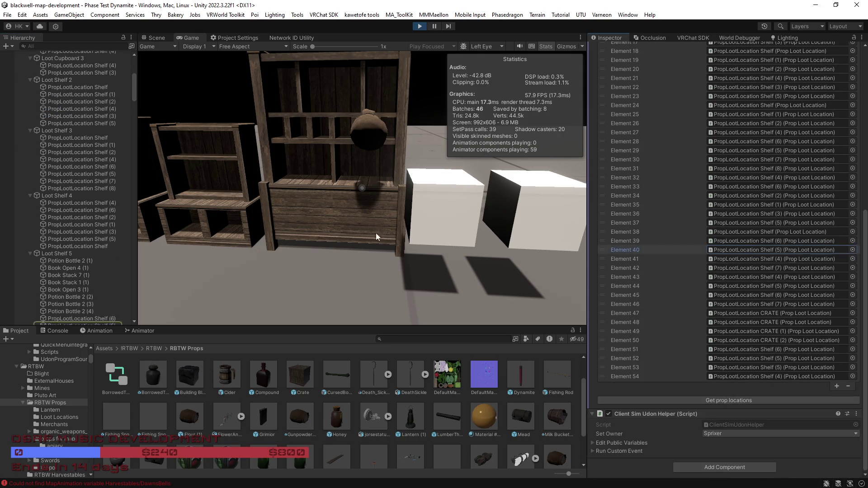
Inspect PropLootLocation Shelf (5)'s loot settings and the Potion Bottle 2 (2) object.
click(83, 241)
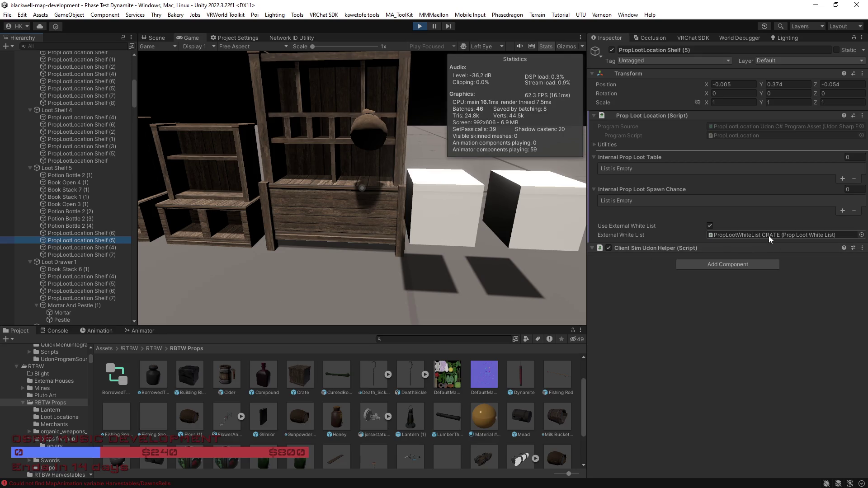
scroll(71, 224, up, 6)
scroll(70, 223, down, 2)
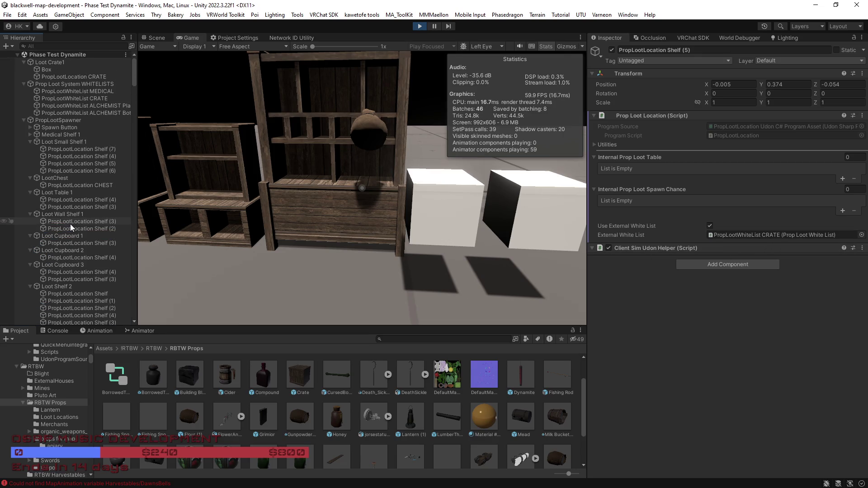
scroll(70, 224, down, 2)
click(72, 295)
click(69, 261)
scroll(68, 262, up, 10)
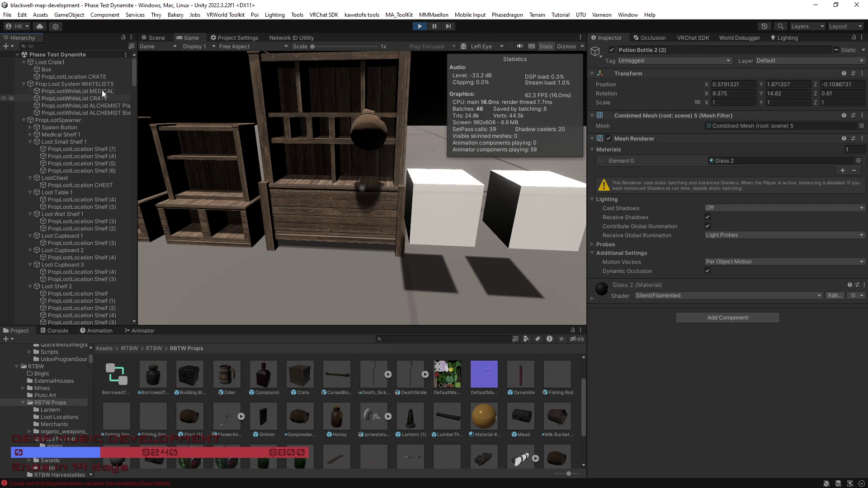
Confirm Shelf (6) uses the CRATE whitelist, showing its 13 items and spawn chances, then resume the game.
click(88, 78)
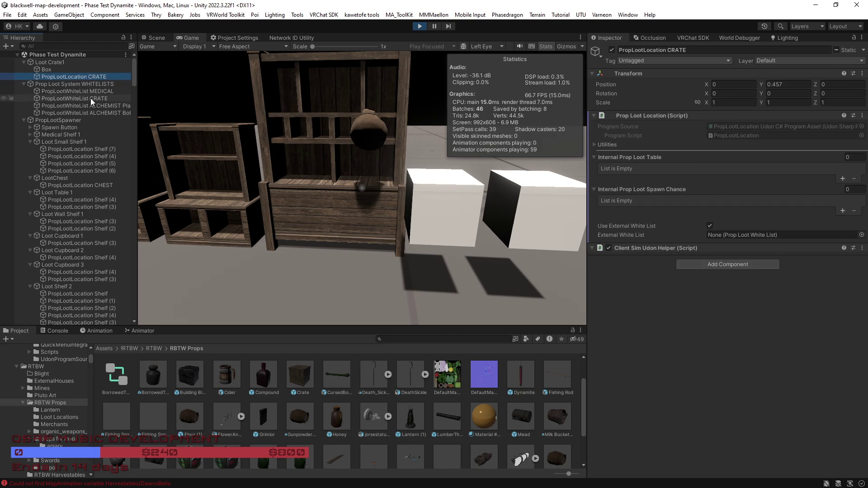
click(90, 98)
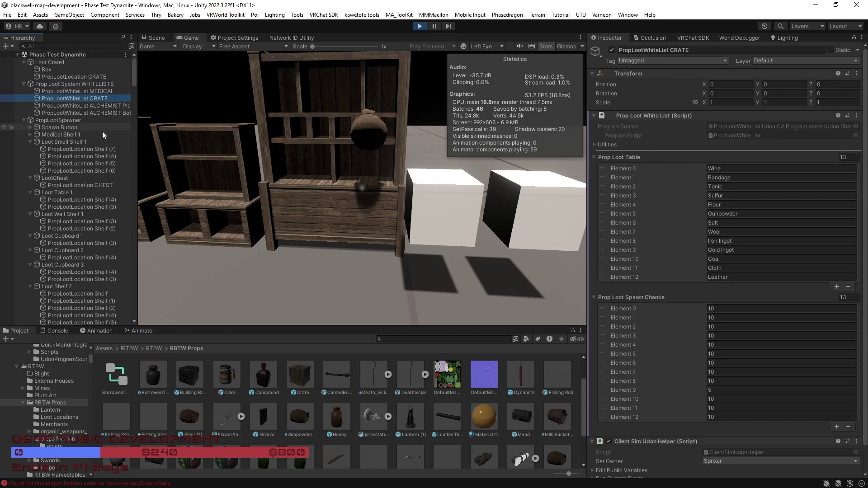
scroll(102, 131, down, 5)
click(84, 238)
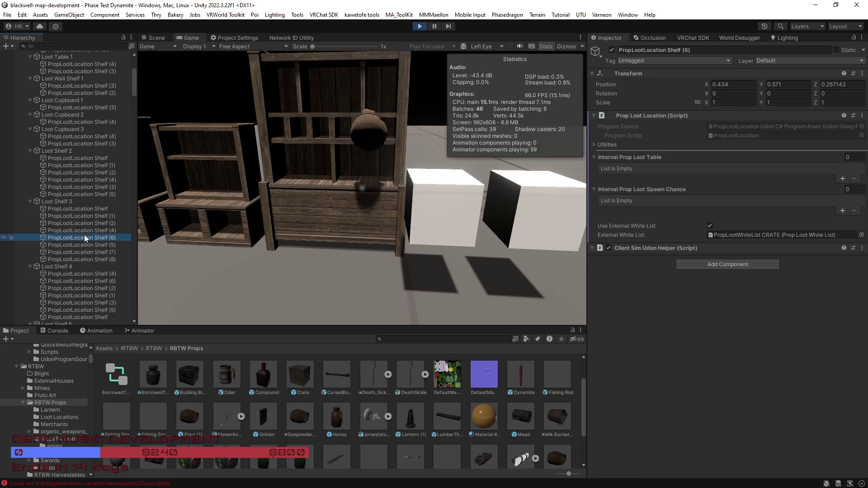
scroll(80, 233, up, 5)
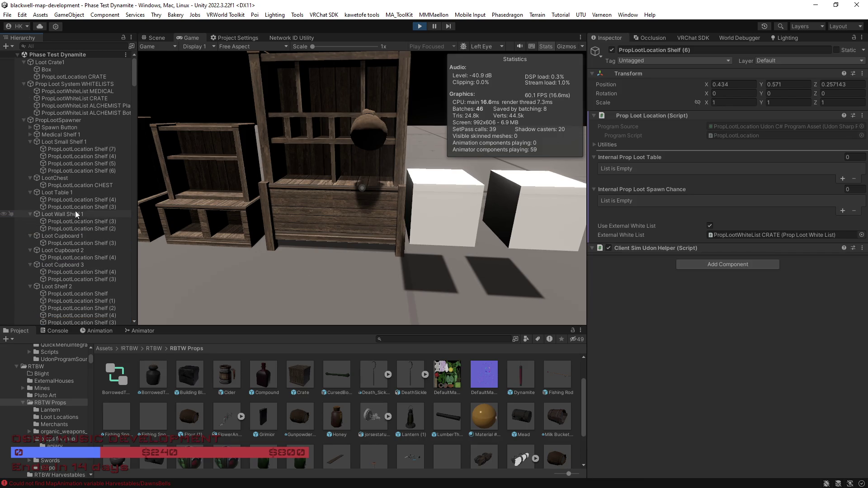
click(80, 98)
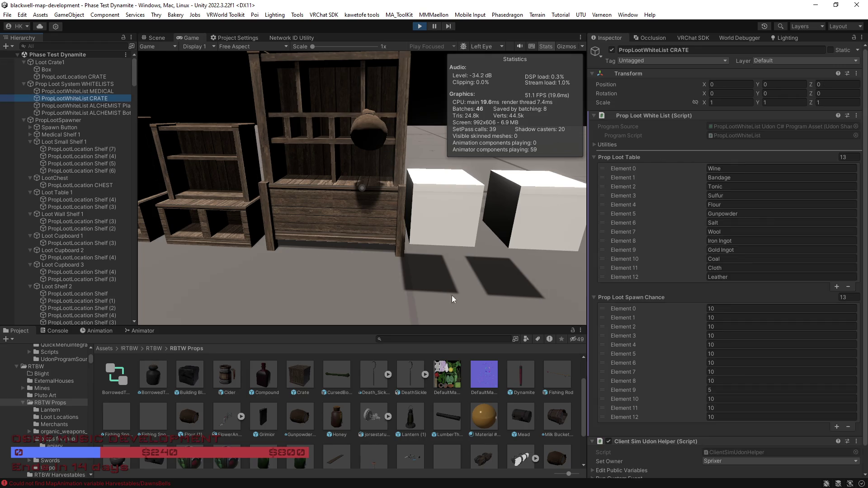
scroll(667, 359, down, 2)
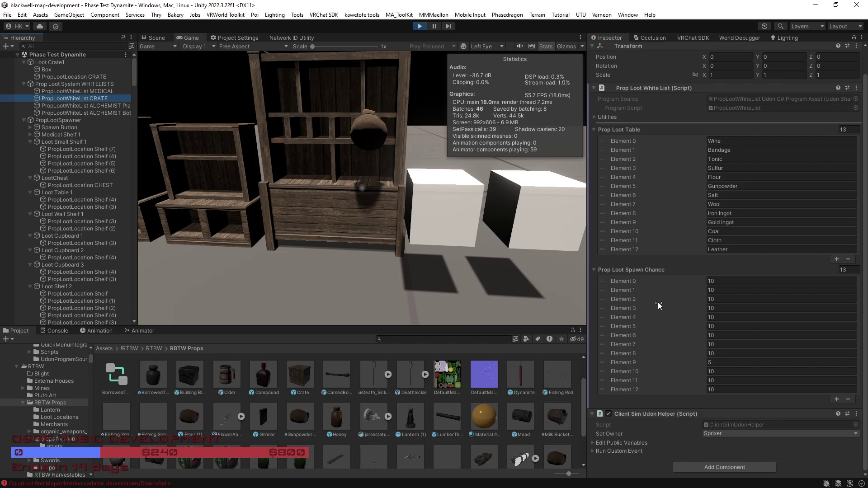
click(402, 283)
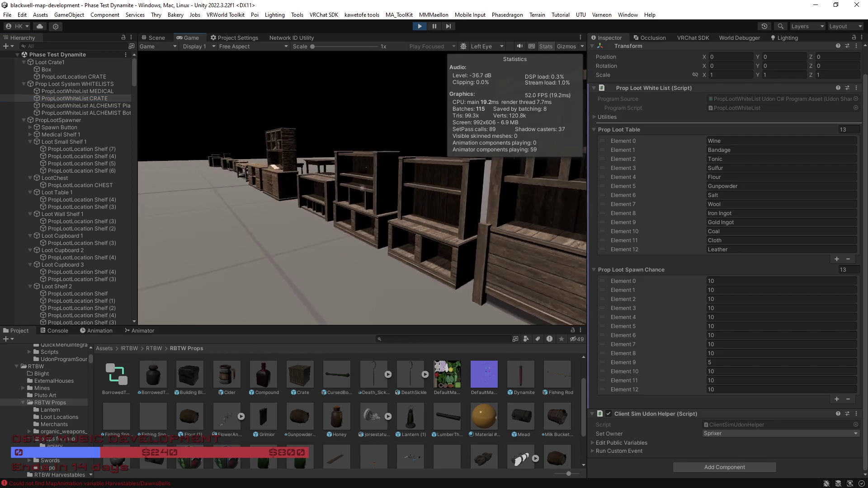
Activate the Use cube to spawn loot, then walk past the cabinet, table, crates and barrels.
key(w)
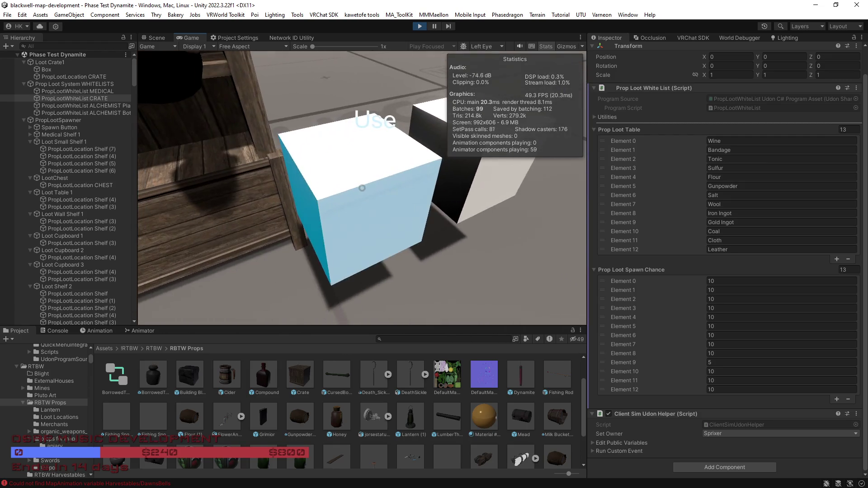
click(362, 187)
key(w)
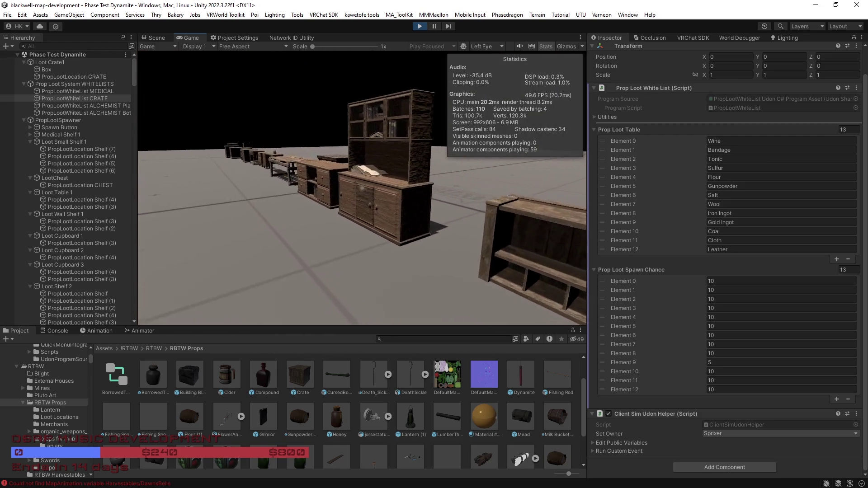
key(w)
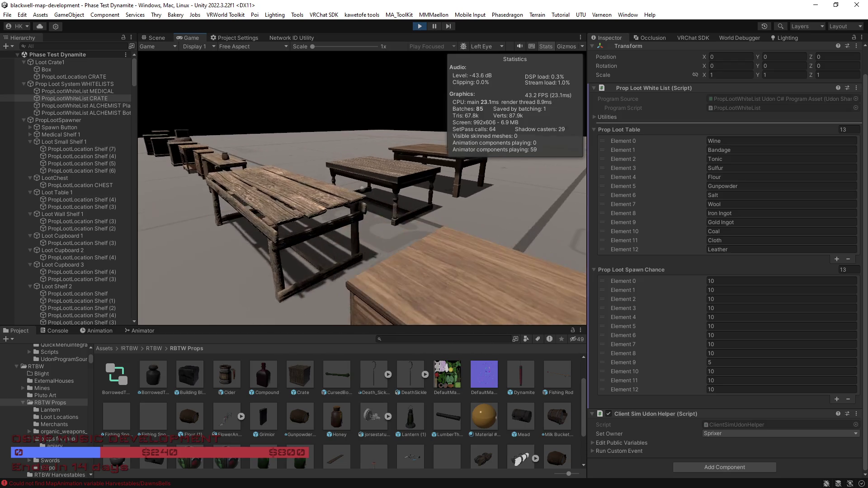
key(w)
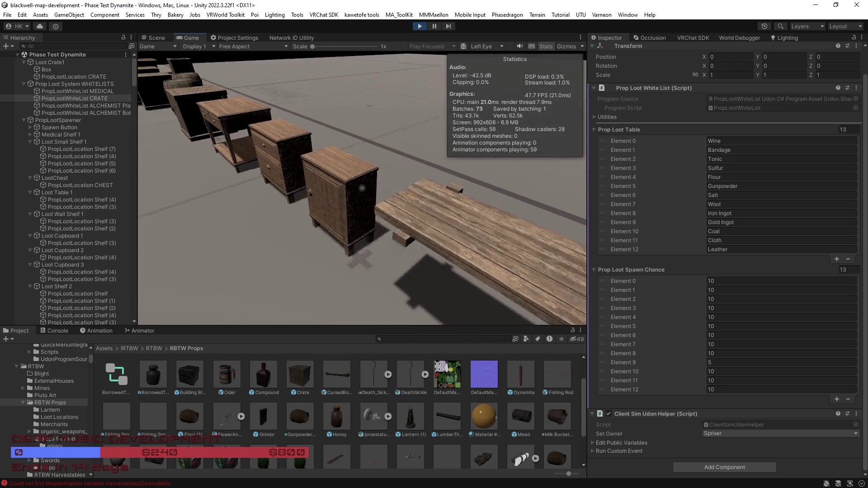
key(w)
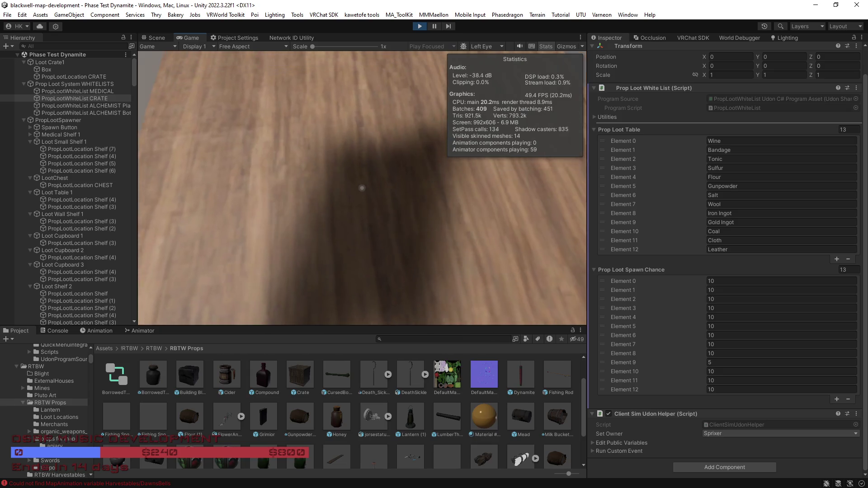
key(w)
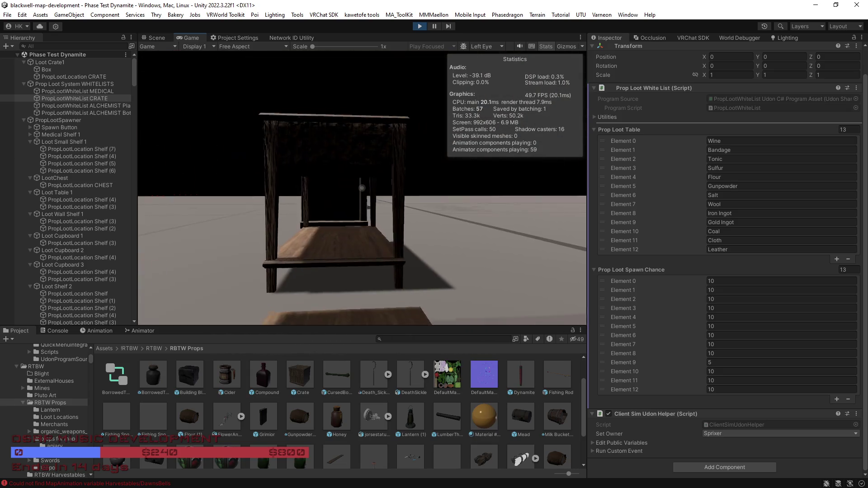
key(w)
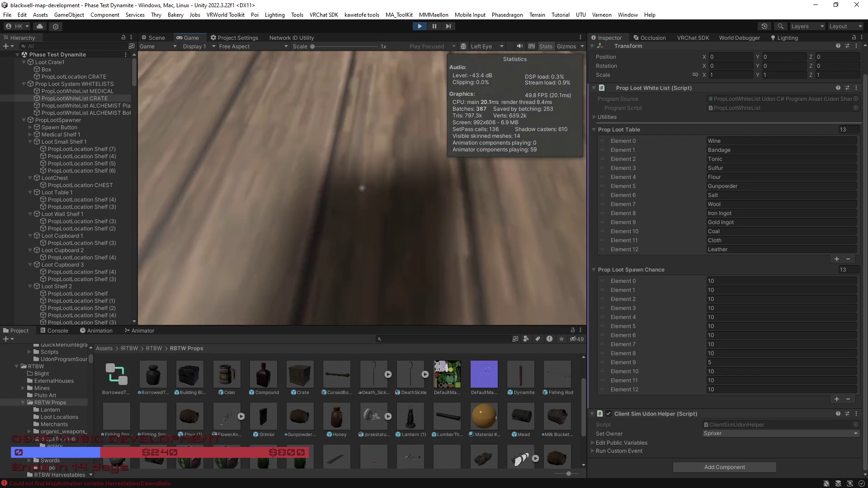
key(w)
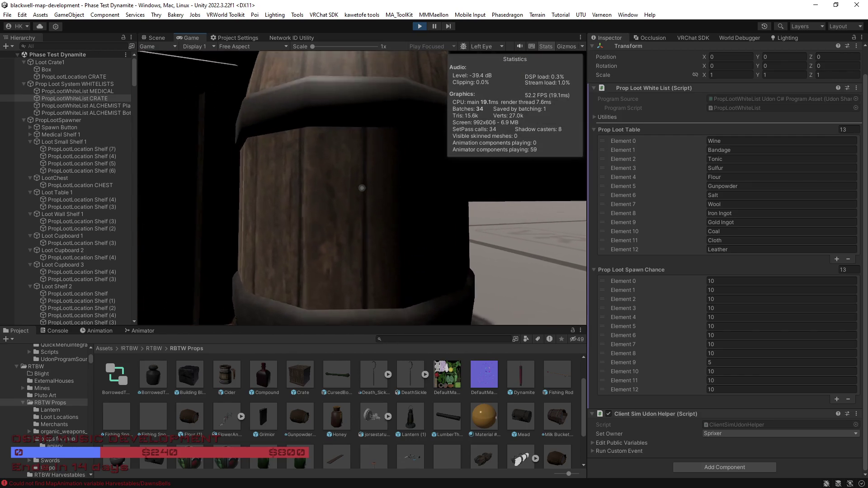
key(s)
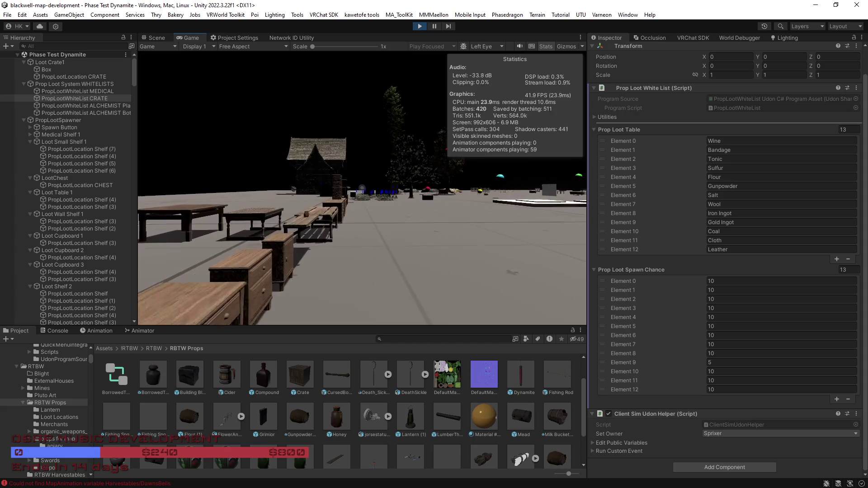
Deselect the CRATE whitelist and walk back to inspect the wooden shelves' lower compartments.
ctrl+click(81, 99)
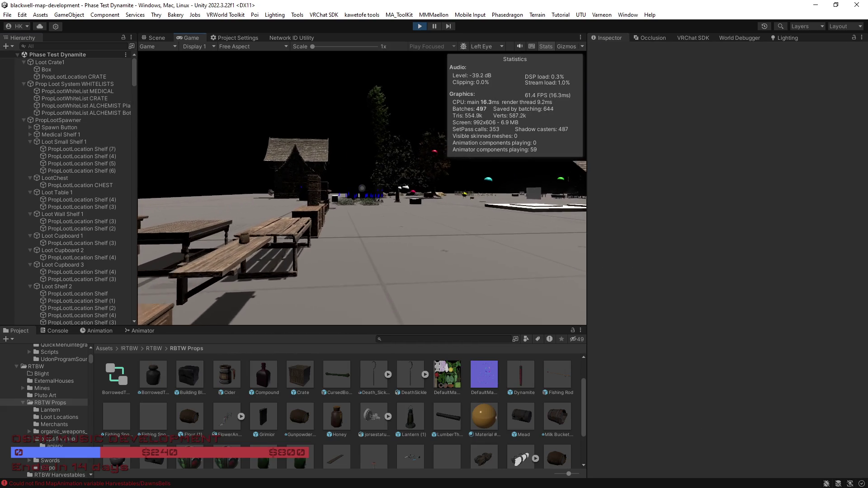
key(w)
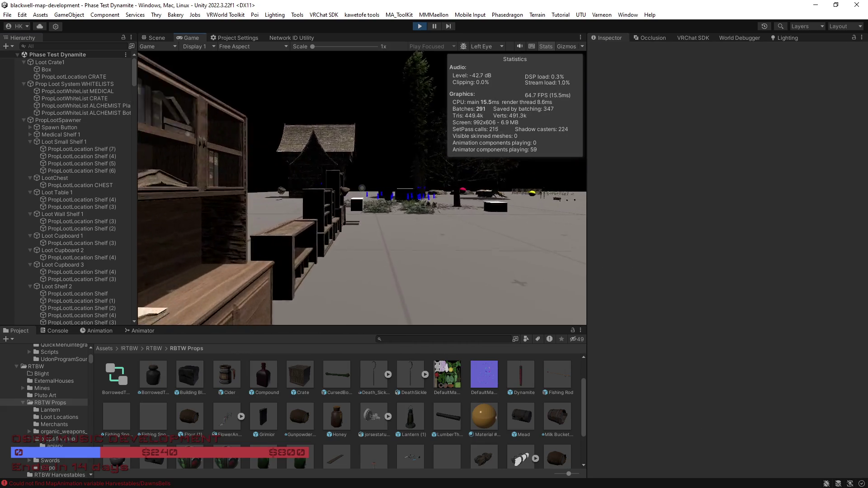
key(w)
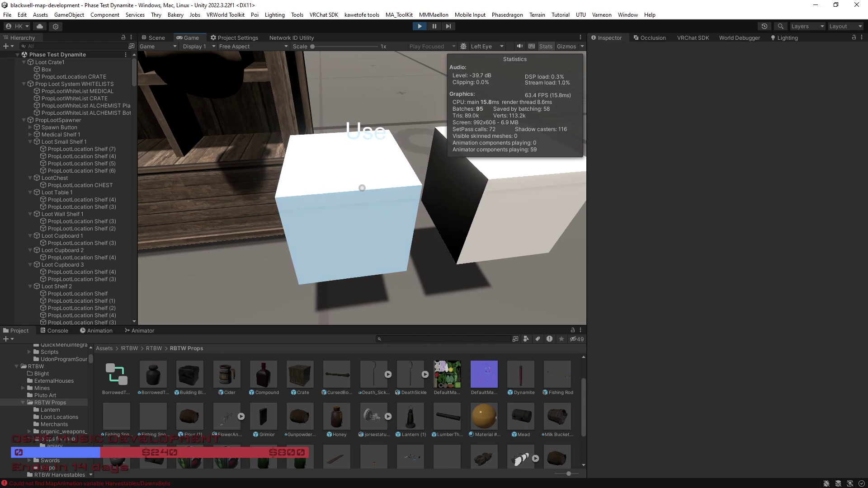
key(w)
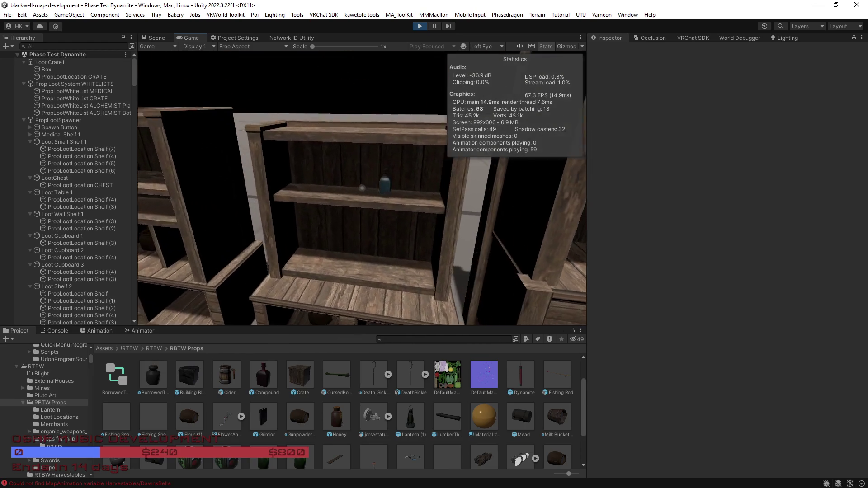
key(w)
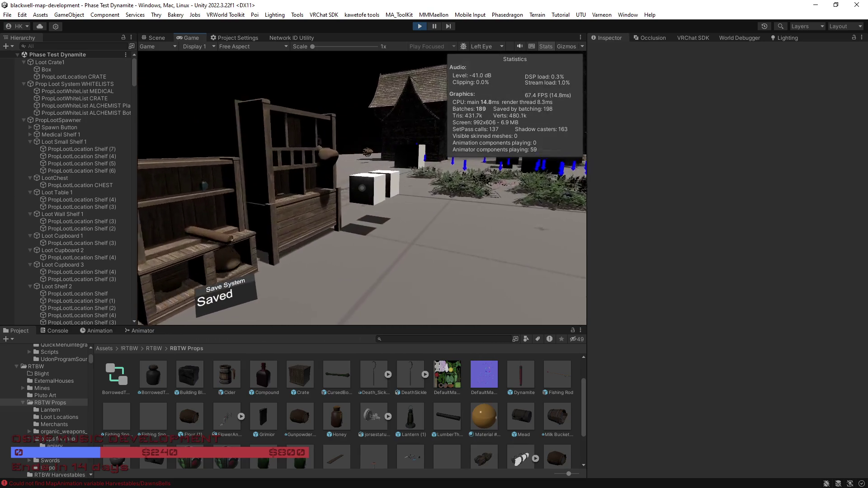
Show PropLootWhiteList CRATE in the Inspector and select the Element 0 spawn chance.
click(76, 99)
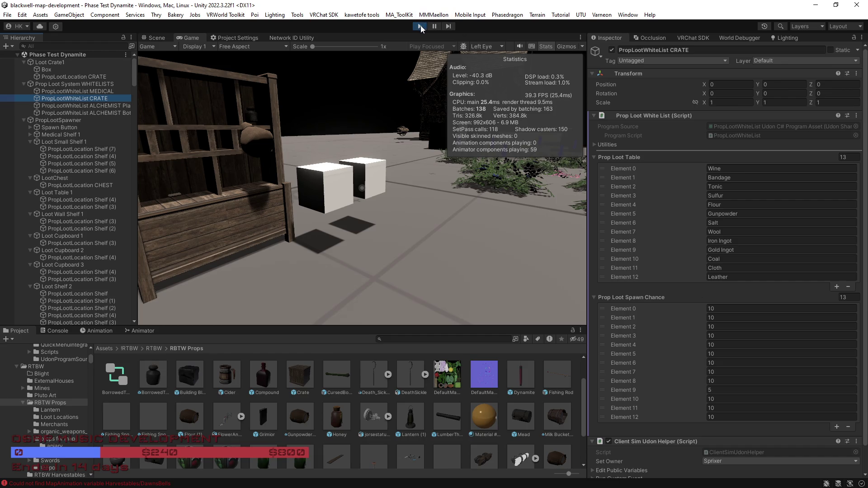
click(694, 308)
Change the first CRATE spawn chances, from Element 0 onward, from 10 to 20.
key(BackSpace)
key(BackSpace)
text(2)
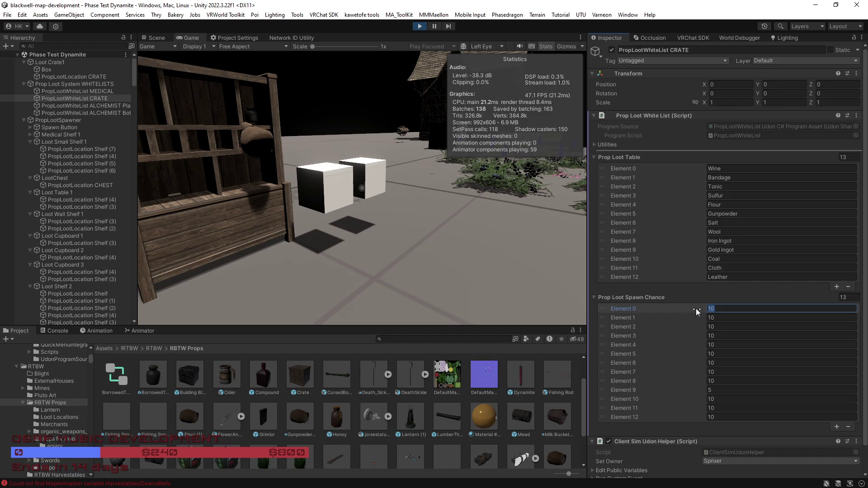
text(0)
click(707, 316)
text(20)
click(701, 327)
text(20)
click(703, 337)
text(20)
key(Tab)
text(20)
key(Tab)
Set the remaining spawn chances to 20, leaving Gold Ingot at 5.
text(20)
key(Tab)
text(20)
key(Tab)
text(20)
key(Tab)
text(20)
key(Tab)
key(Tab)
text(20)
key(Tab)
text(20)
key(Tab)
text(20)
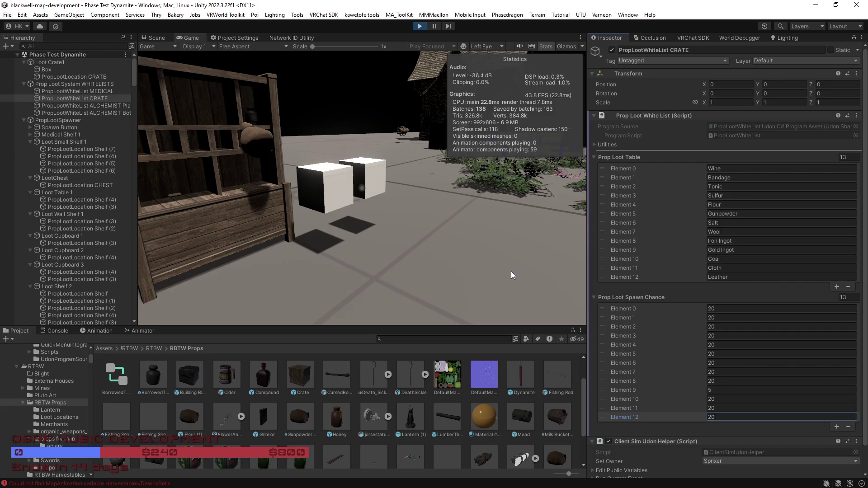
scroll(732, 364, down, 1)
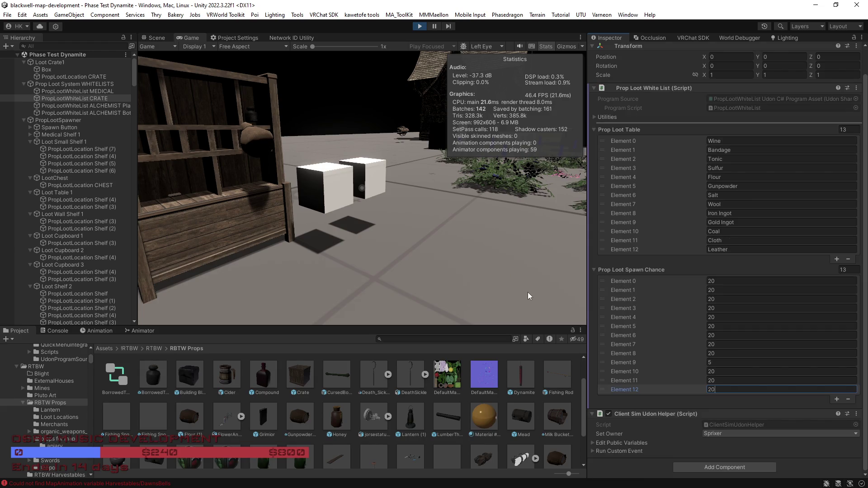
Walk along the shelves and cabinets reading spawned loot labels, then deselect the CRATE whitelist.
click(538, 287)
key(w)
key(w)
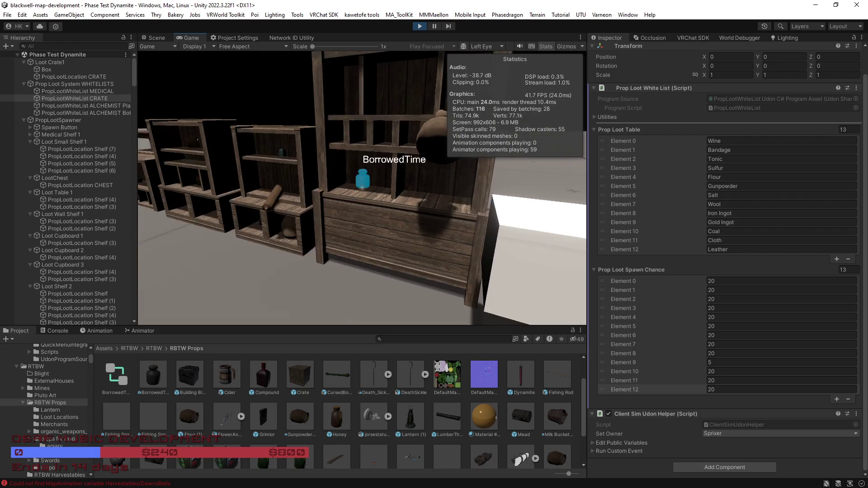
key(w)
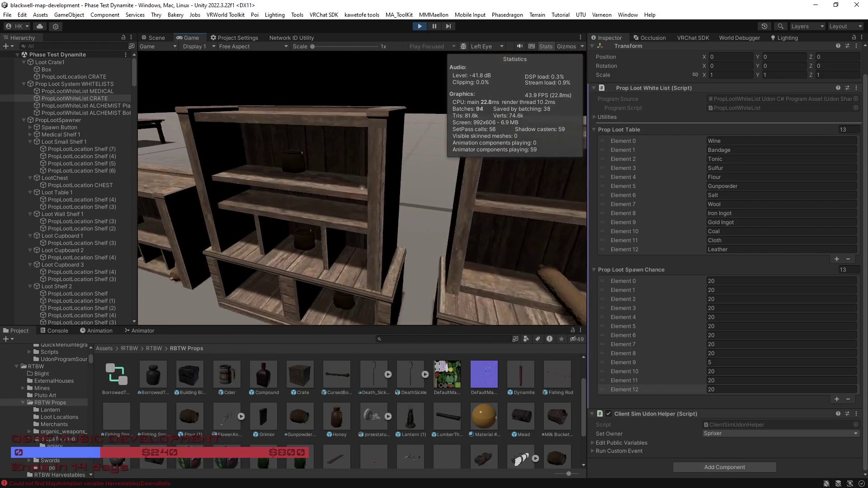
key(w)
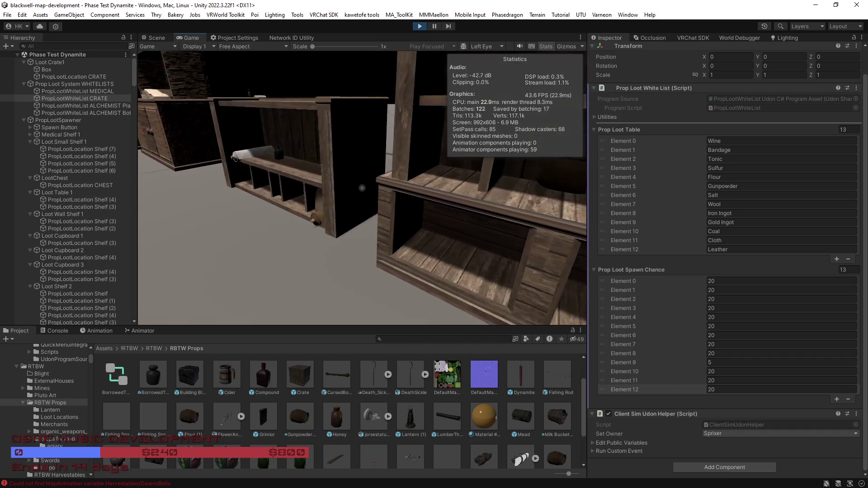
key(w)
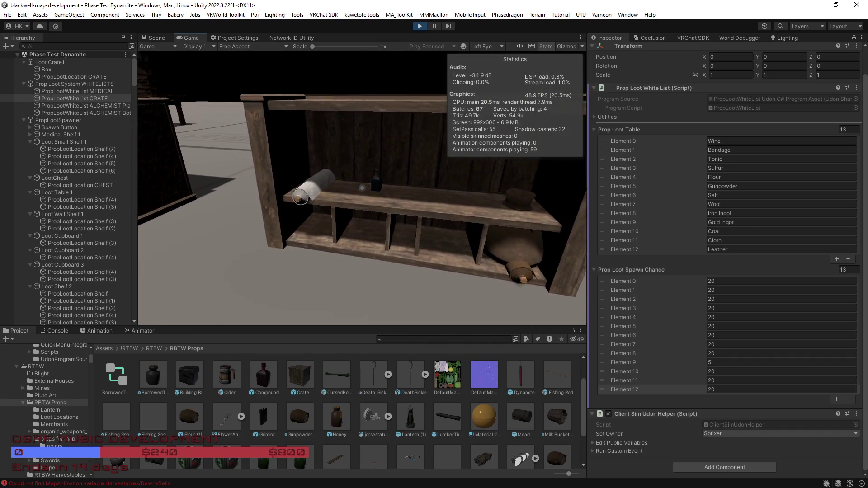
key(w)
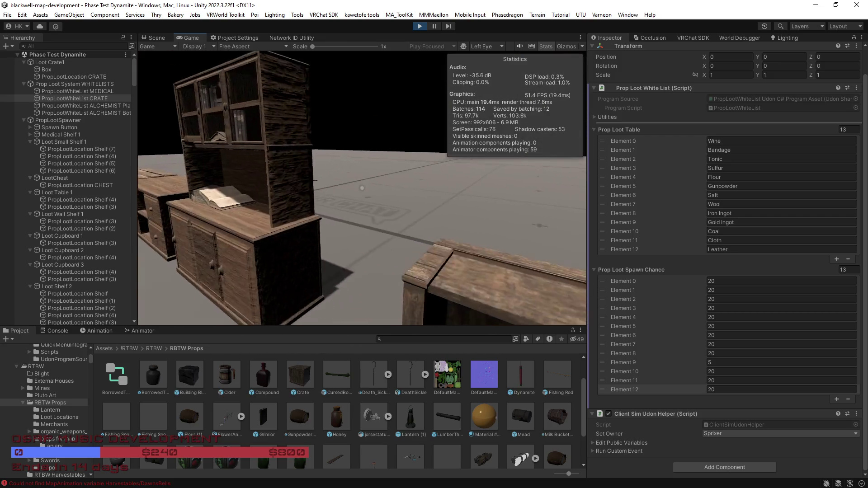
key(w)
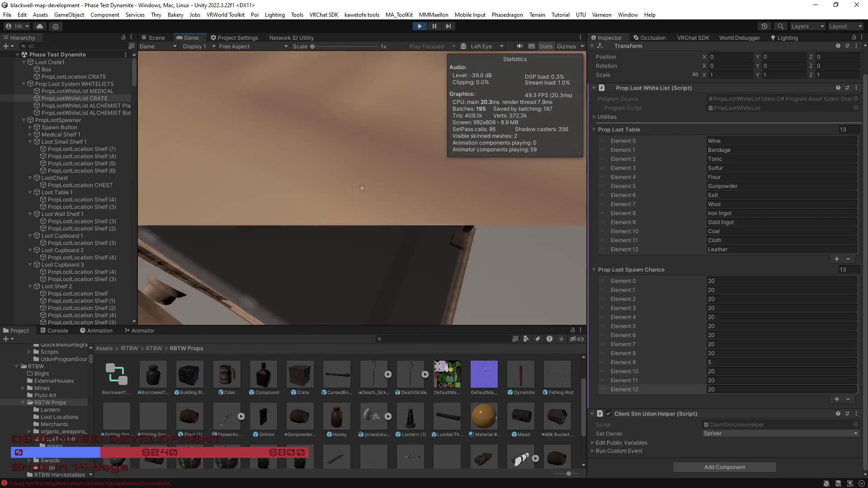
key(w)
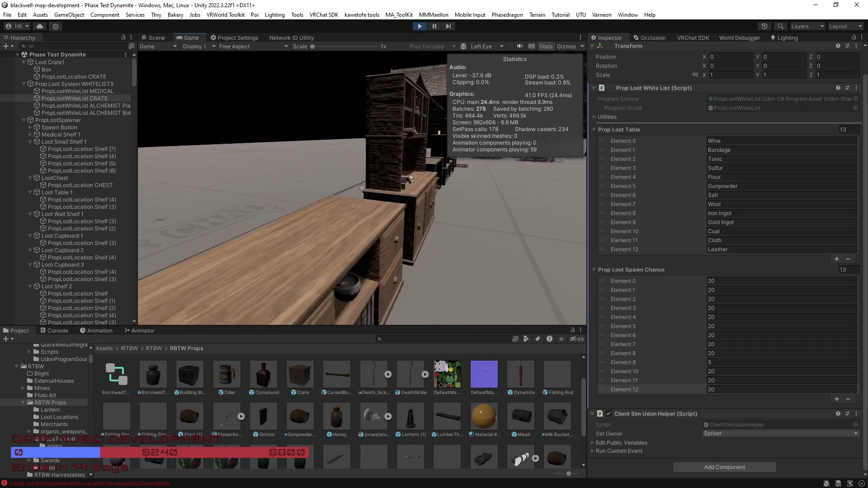
ctrl+click(105, 98)
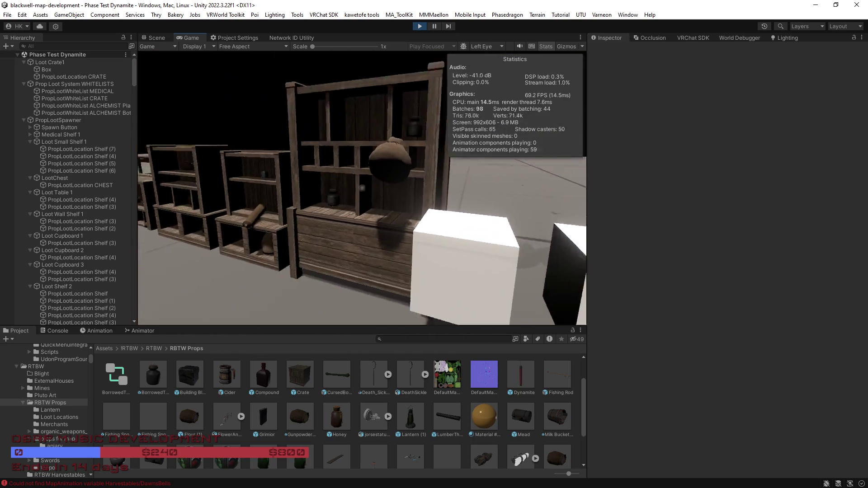
Exit Play mode to end the loot spawn test.
click(422, 26)
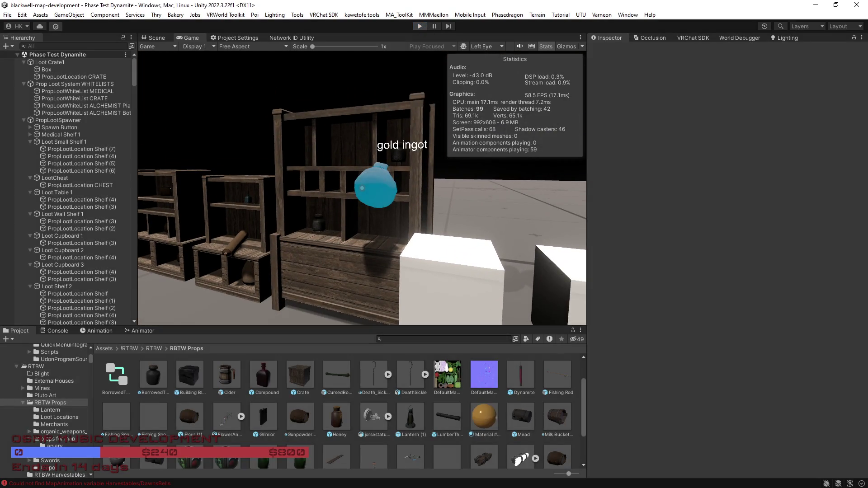